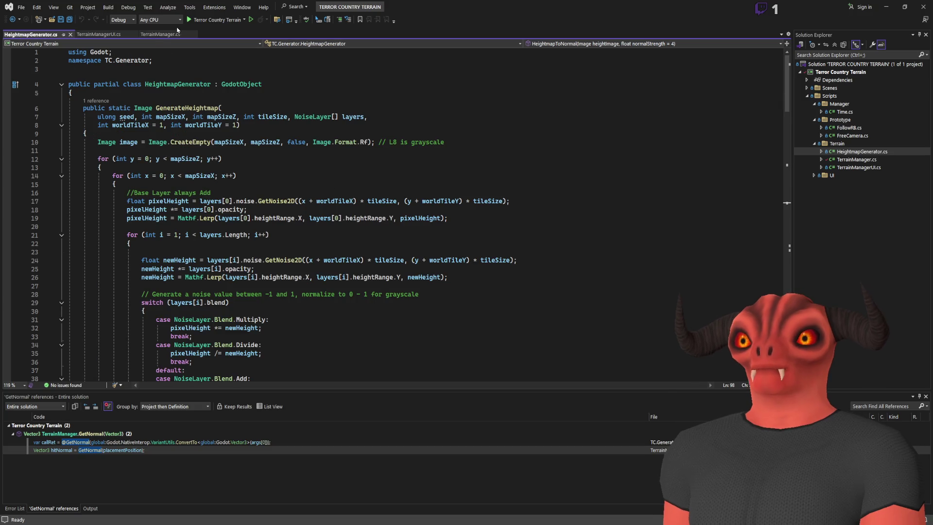
- In TerrainManager.cs, remove the normal-colour term so line 264 sets normals[i] = Vector3.Up, then save
click(159, 34)
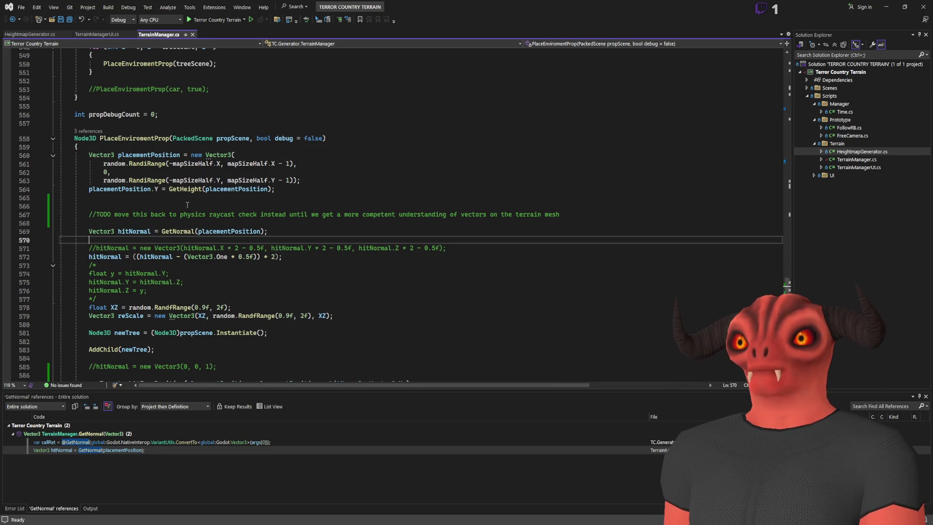
scroll(324, 172, down, 3)
scroll(324, 172, up, 20)
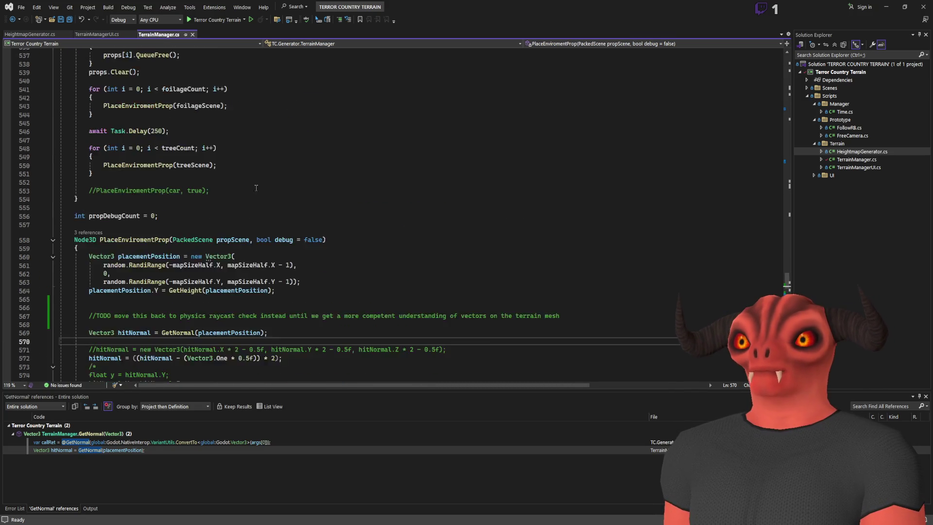
scroll(275, 178, up, 20)
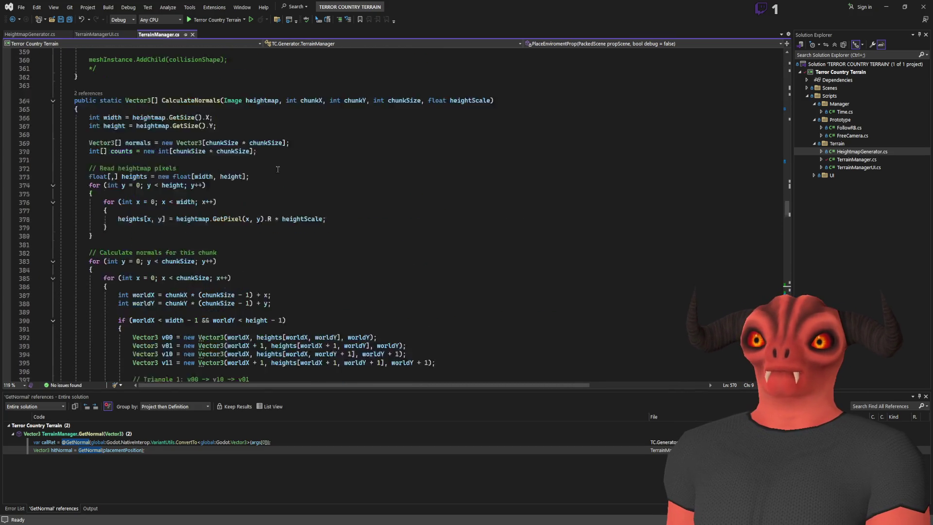
scroll(277, 175, up, 20)
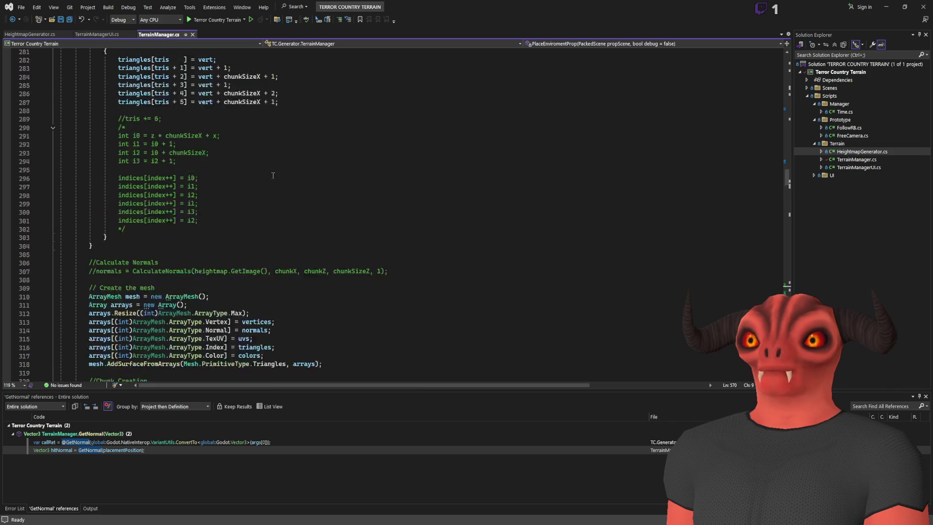
click(122, 261)
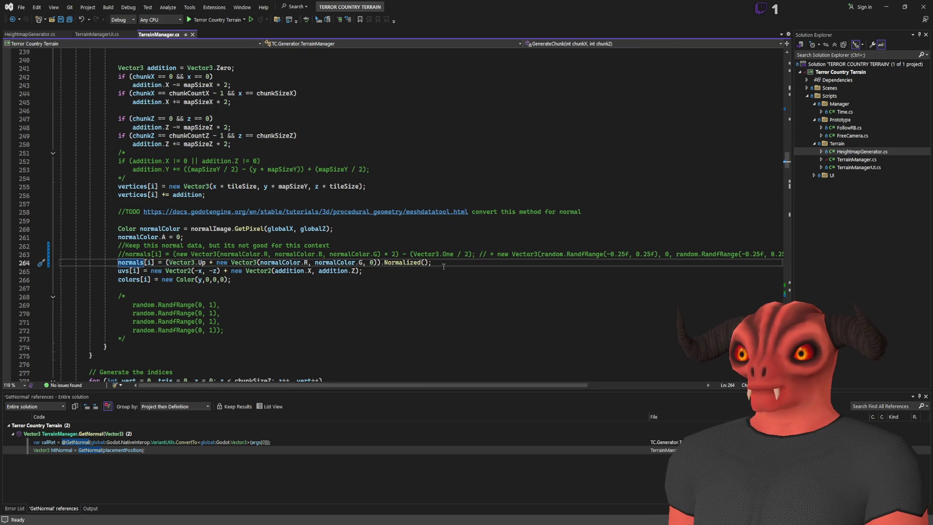
drag(428, 263, 208, 262)
key(Delete)
click(167, 263)
key(BackSpace)
key(ctrl+s)
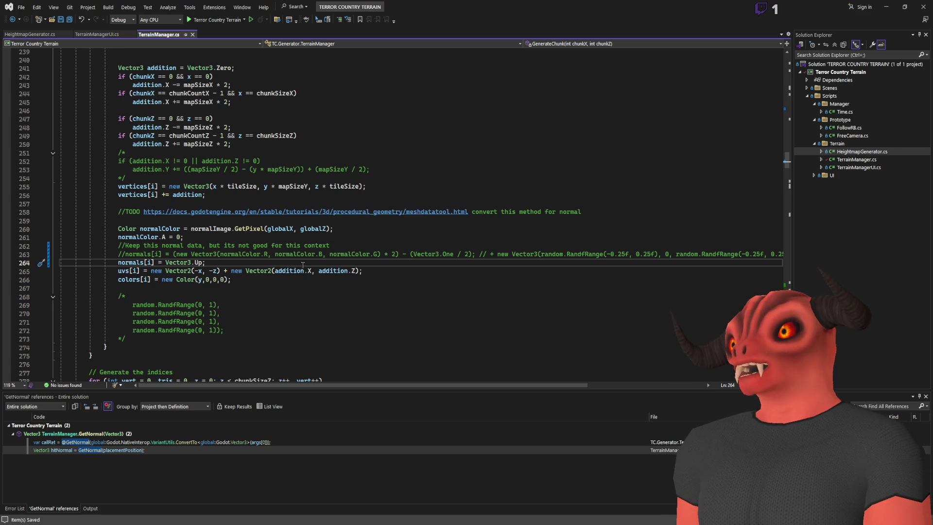
scroll(594, 171, up, 20)
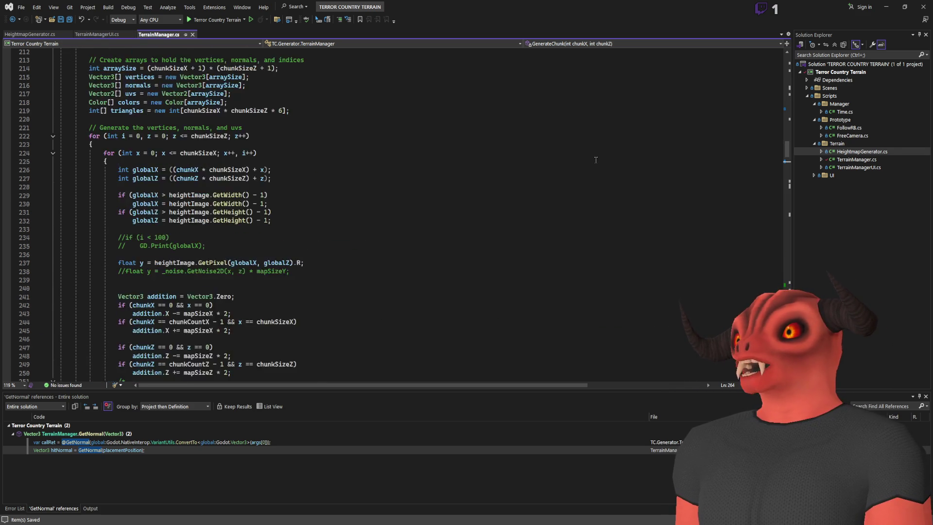
- Find all references to normalImage from its GetPixel use on line 260
scroll(593, 171, down, 20)
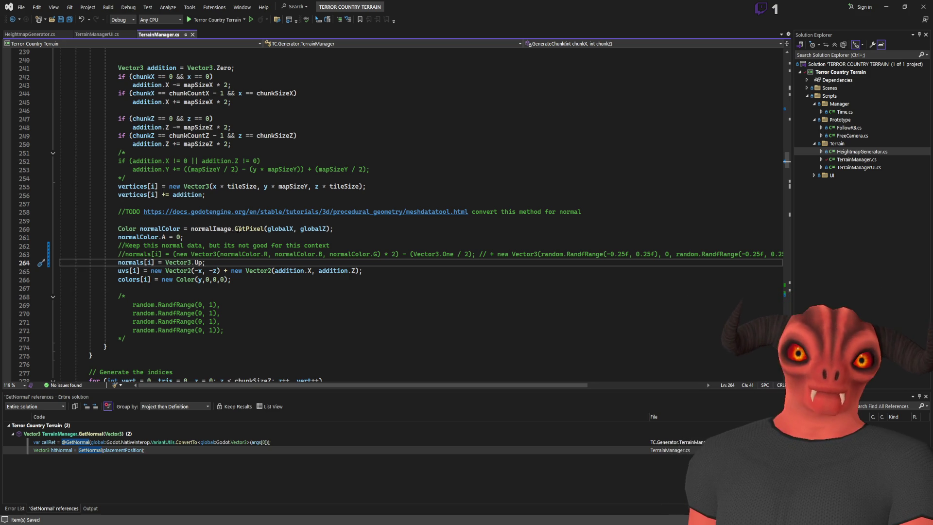
click(255, 229)
click(200, 232)
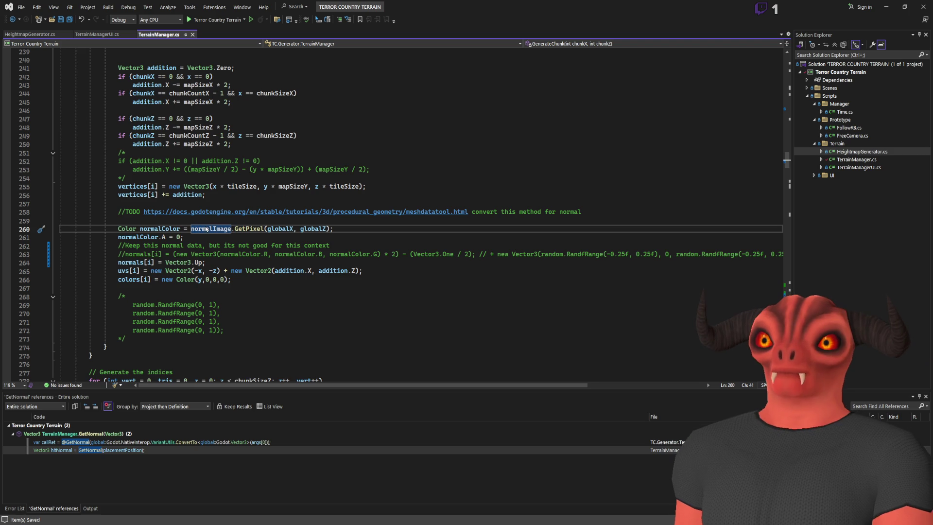
key(shift+F12)
scroll(97, 466, down, 1)
- Trace normalImage through SetNormalMap's call in TerrainManagerUI.cs to the HeightmapToNormal definition
double_click(102, 467)
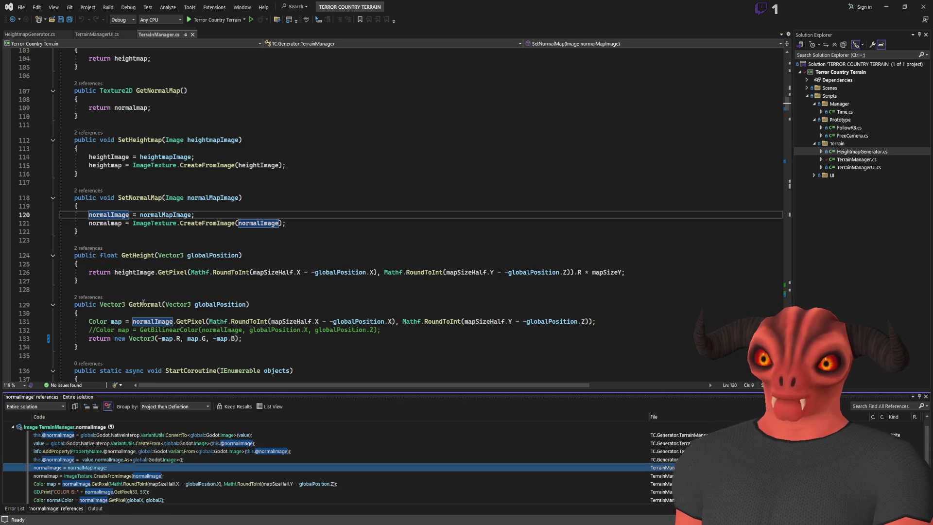
click(148, 198)
key(shift+F12)
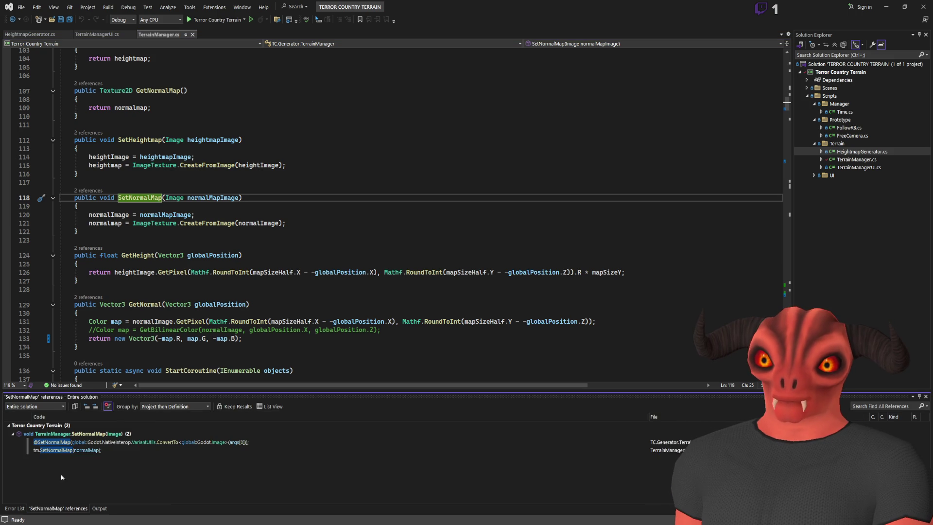
double_click(63, 450)
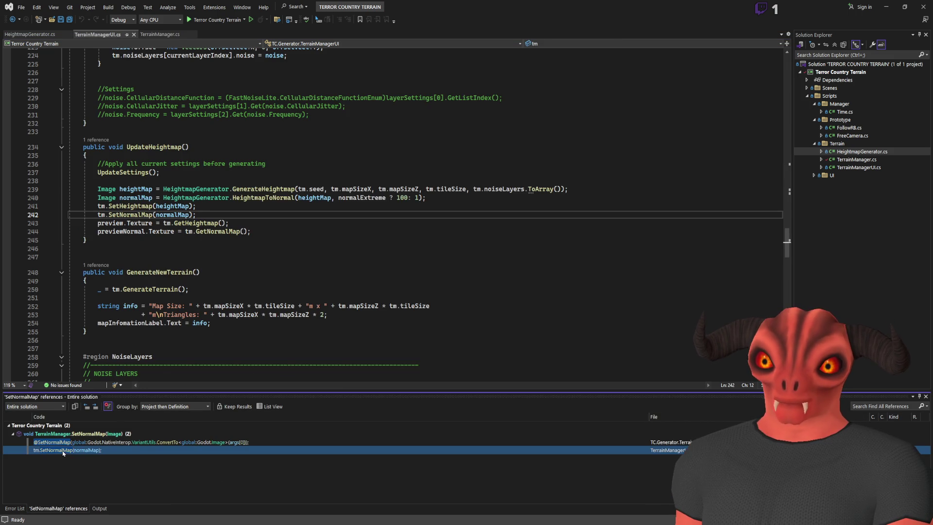
click(250, 198)
key(F12)
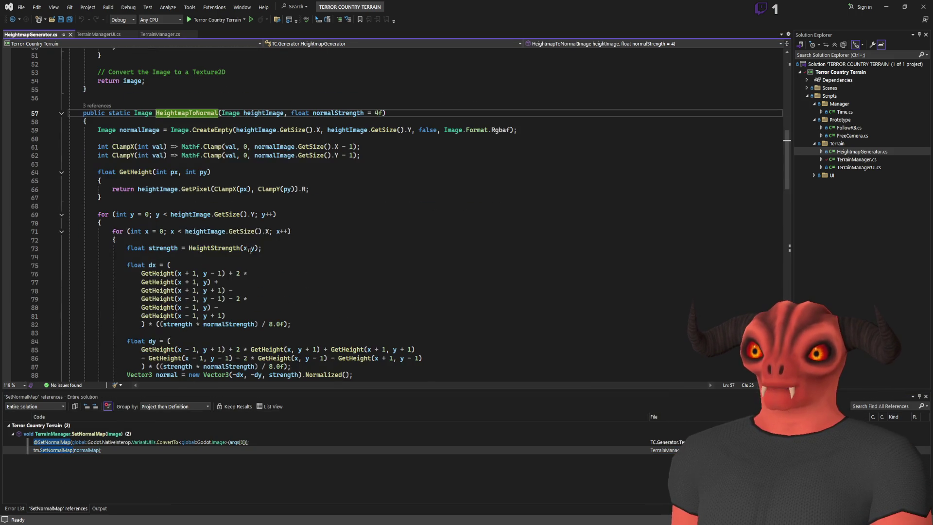
- Step through the dx GetHeight terms on lines 76–81 of HeightmapToNormal
scroll(242, 239, down, 3)
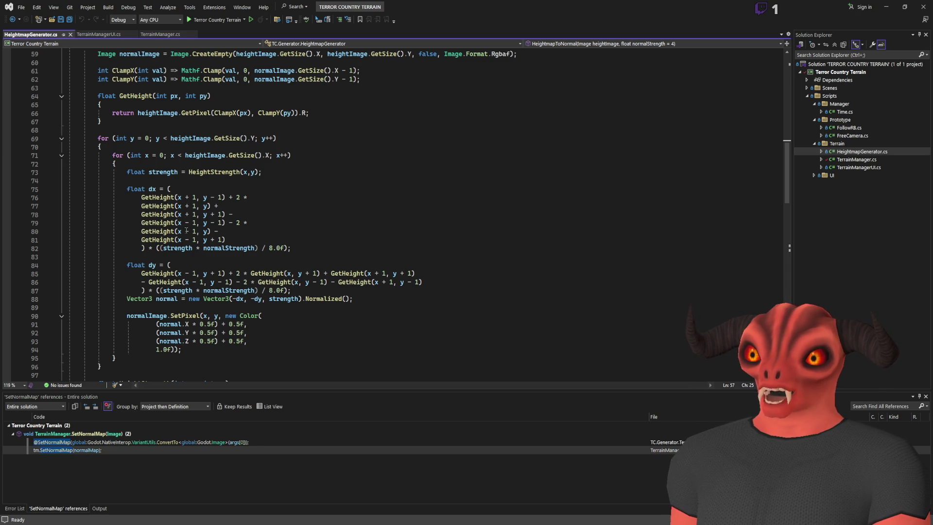
click(160, 196)
click(157, 205)
click(157, 214)
click(157, 222)
click(156, 232)
click(156, 240)
key(End)
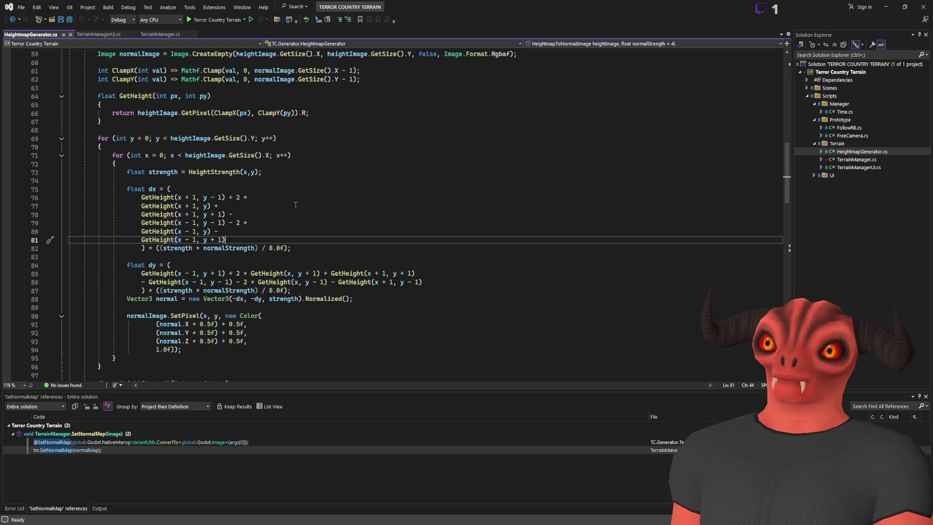
scroll(296, 205, down, 7)
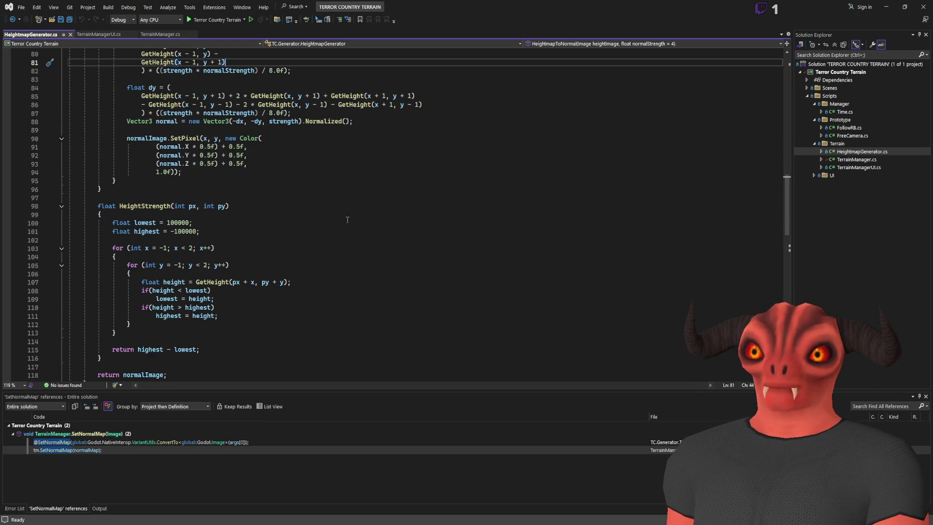
scroll(347, 220, down, 2)
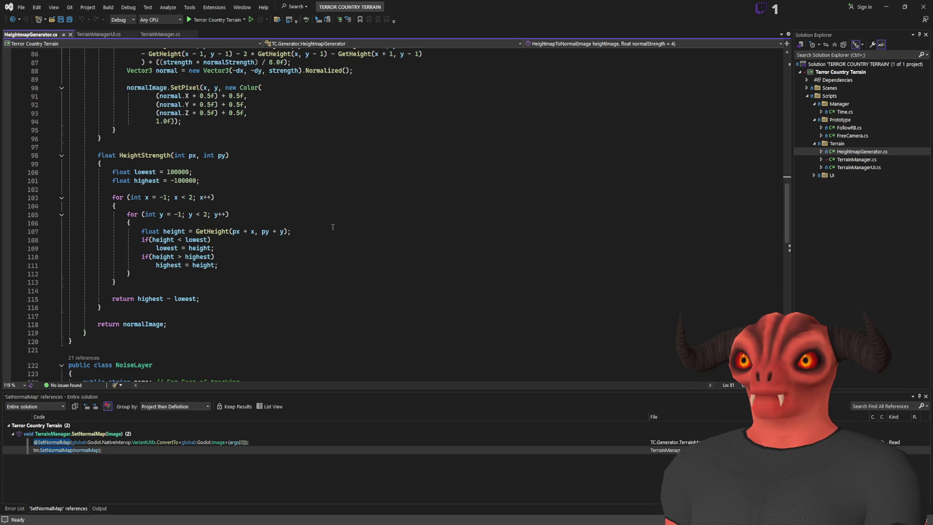
scroll(334, 230, up, 3)
scroll(333, 228, up, 3)
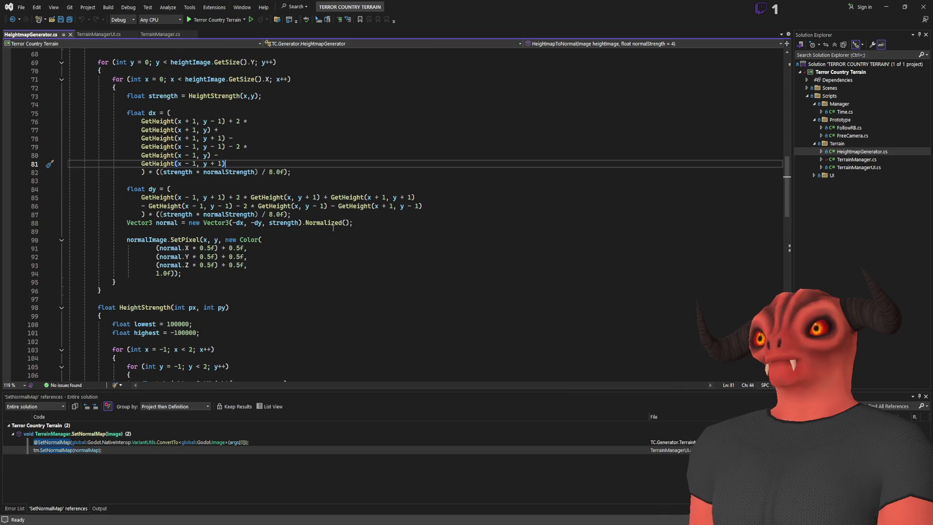
scroll(335, 231, up, 2)
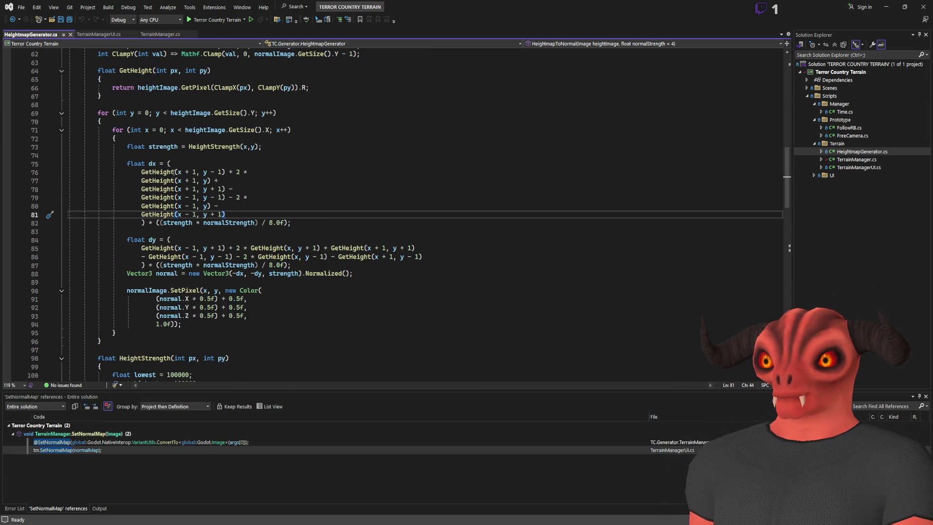
scroll(199, 190, up, 1)
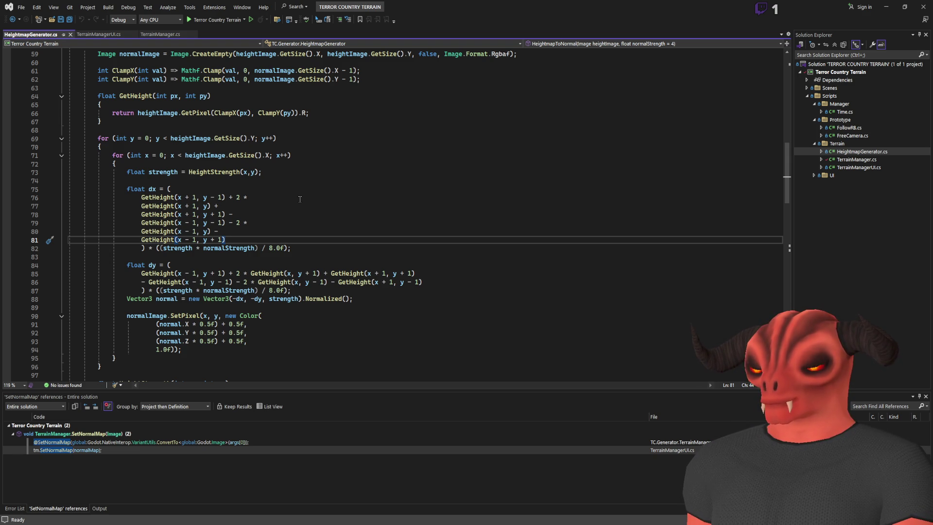
- Put each dy GetHeight term in HeightmapToNormal on its own line and save HeightmapGenerator.cs
click(229, 273)
key(Return)
click(238, 282)
key(Return)
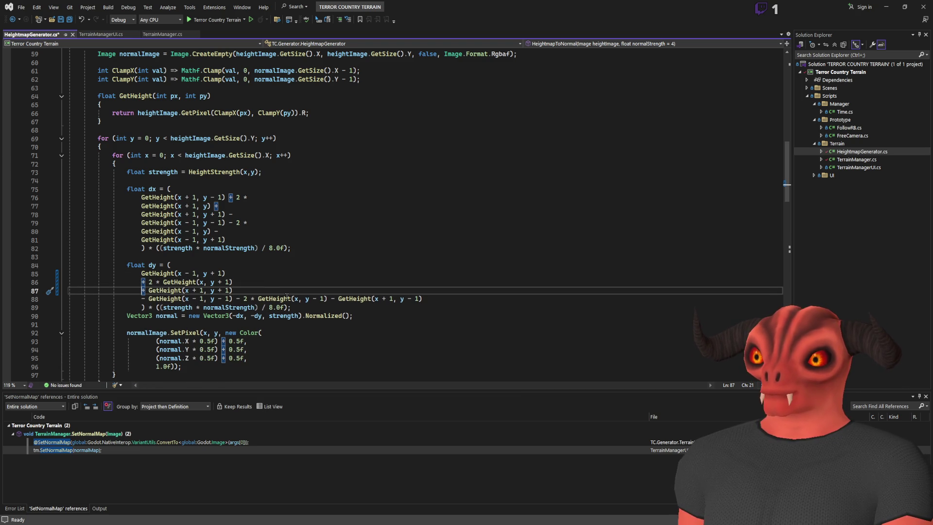
click(250, 298)
key(Return)
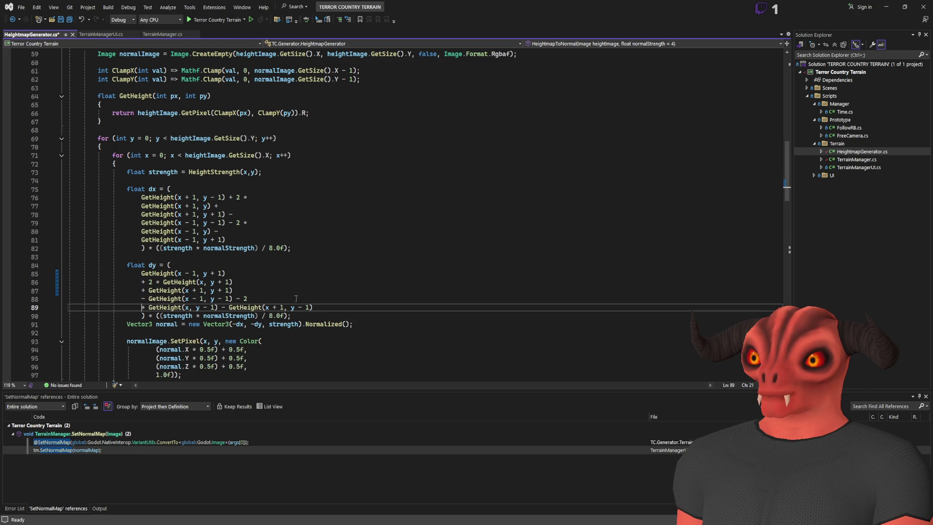
click(223, 307)
key(Return)
click(360, 293)
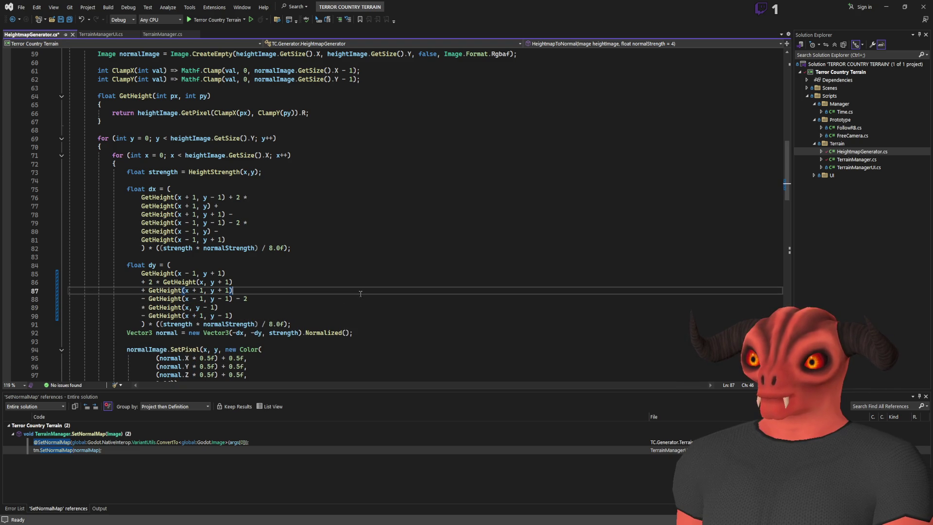
click(302, 284)
key(ctrl+s)
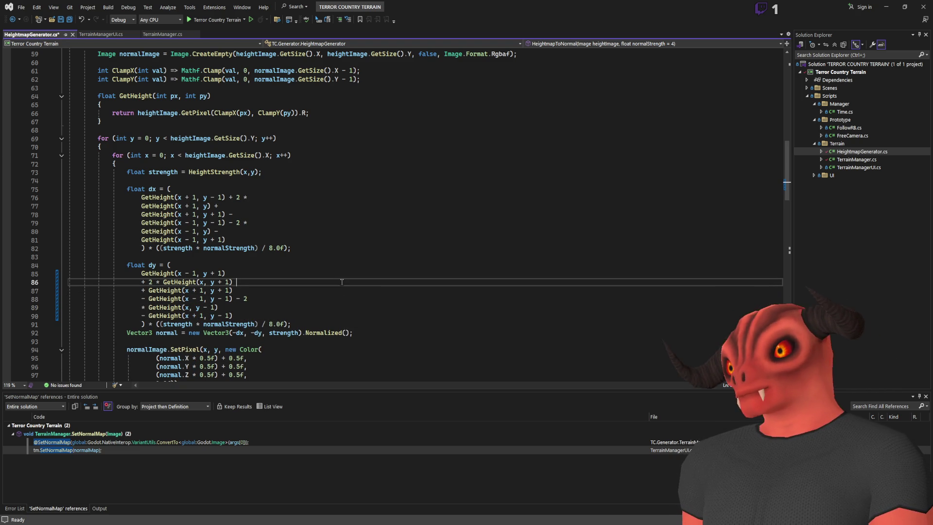
- Review the rewritten dy terms on lines 85–90 and separate the + 2 factor from its GetHeight term
mouse_move(141, 273)
mouse_down()
mouse_move(272, 325)
mouse_move(264, 314)
mouse_up()
click(264, 314)
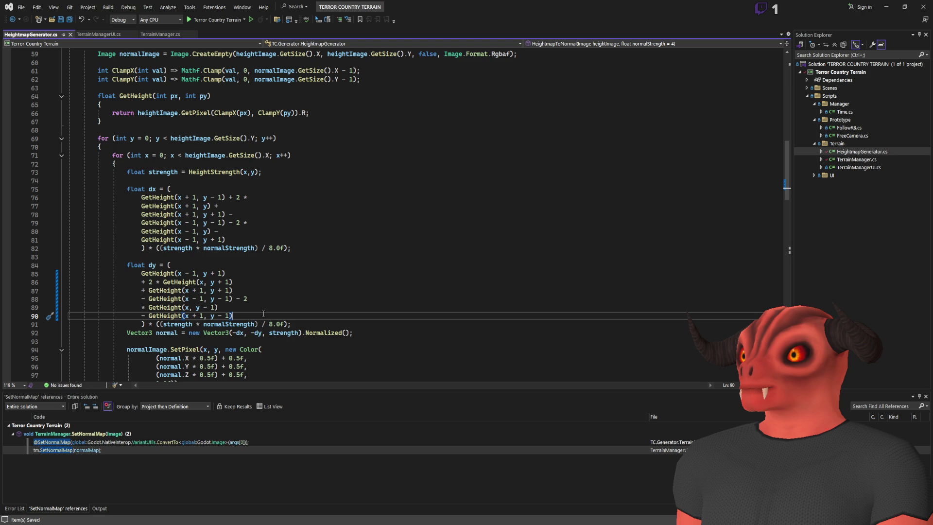
scroll(244, 237, down, 2)
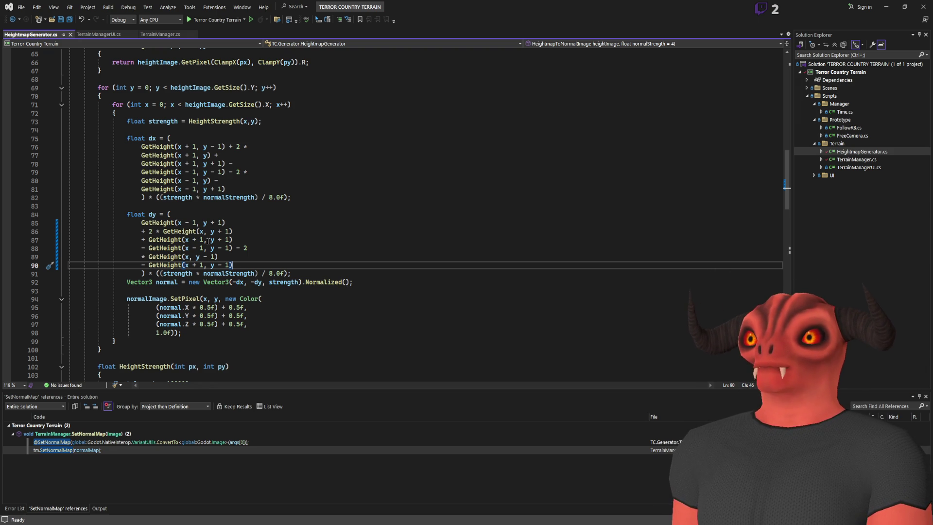
key(Return)
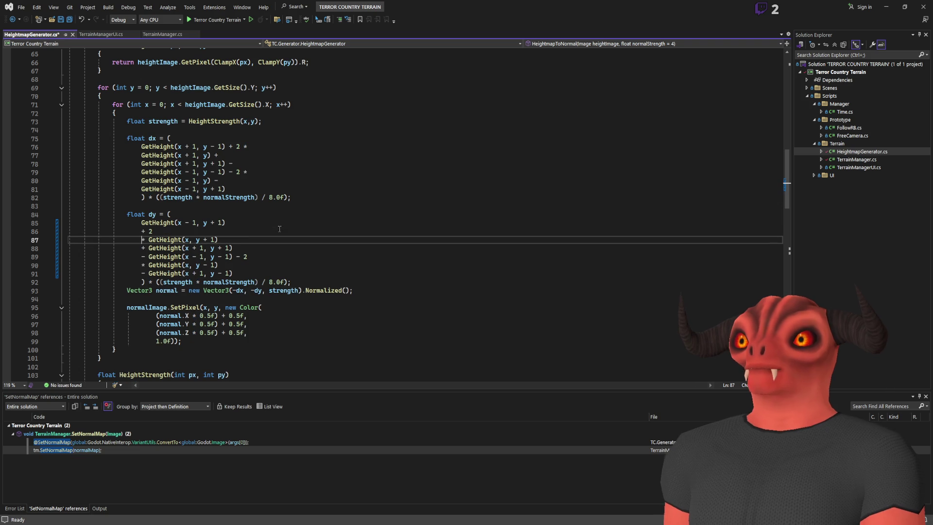
click(268, 221)
key(Delete)
key(ctrl+shift+Right)
key(Delete)
key(ctrl+s)
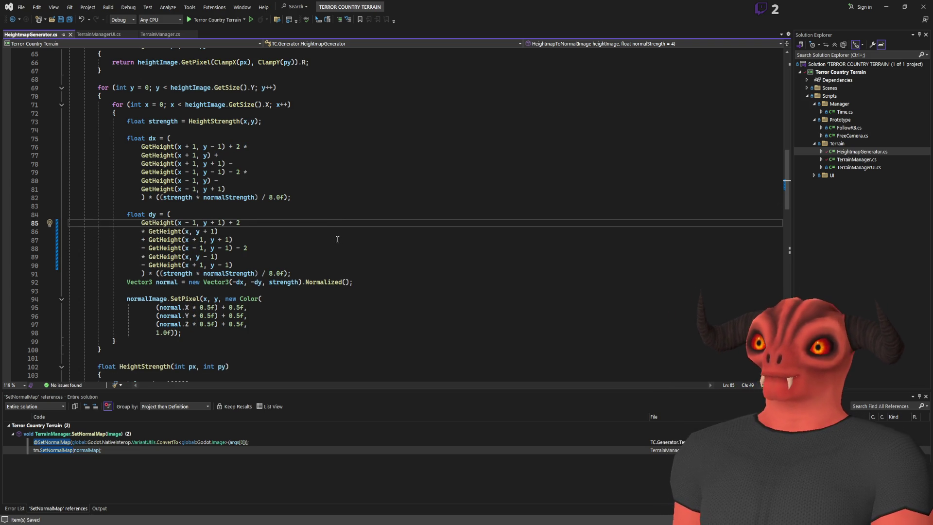
scroll(334, 237, up, 2)
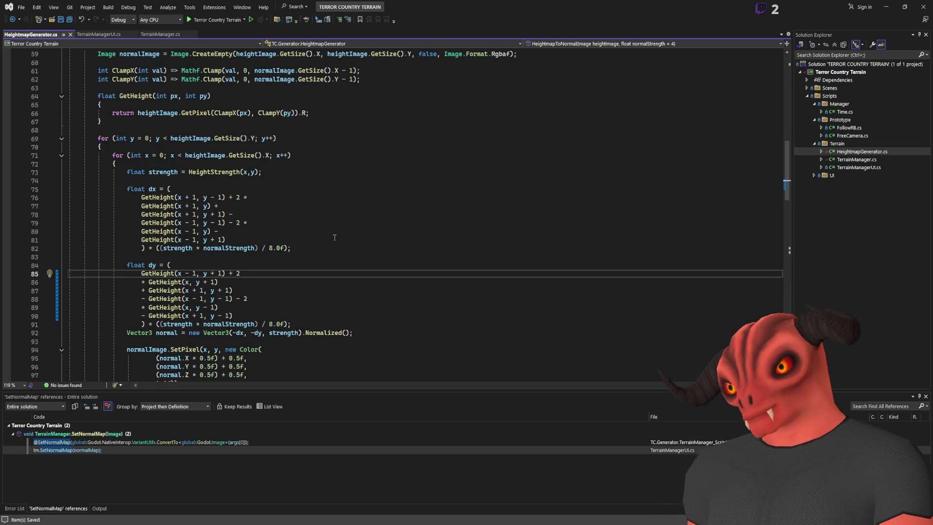
scroll(334, 238, down, 8)
scroll(335, 243, up, 7)
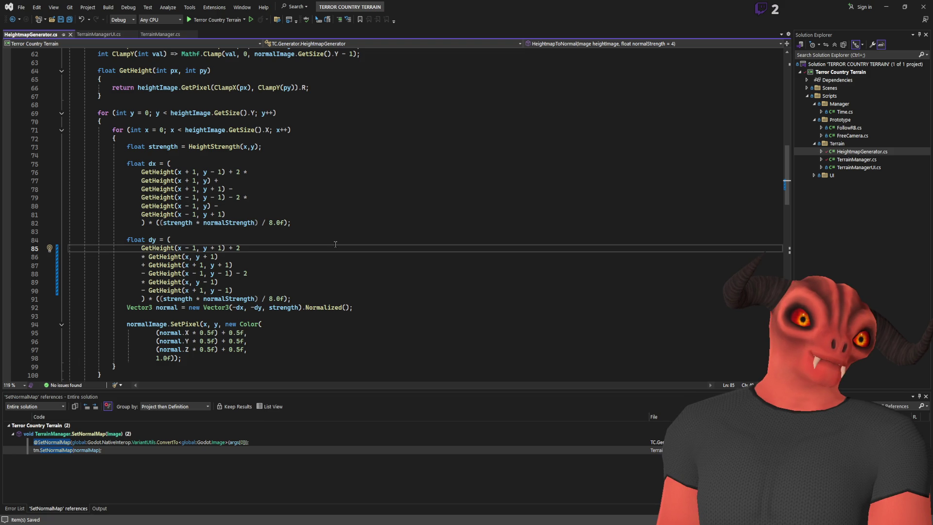
scroll(335, 194, up, 11)
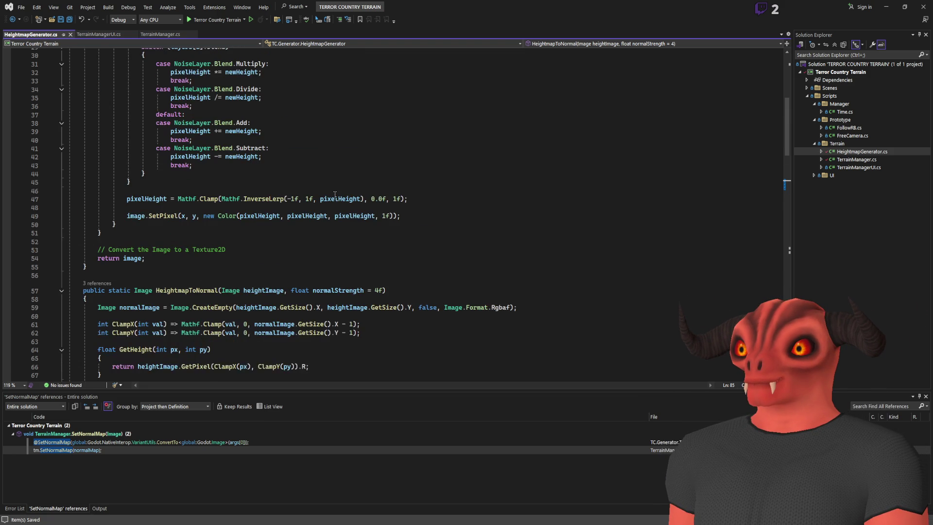
scroll(306, 201, up, 10)
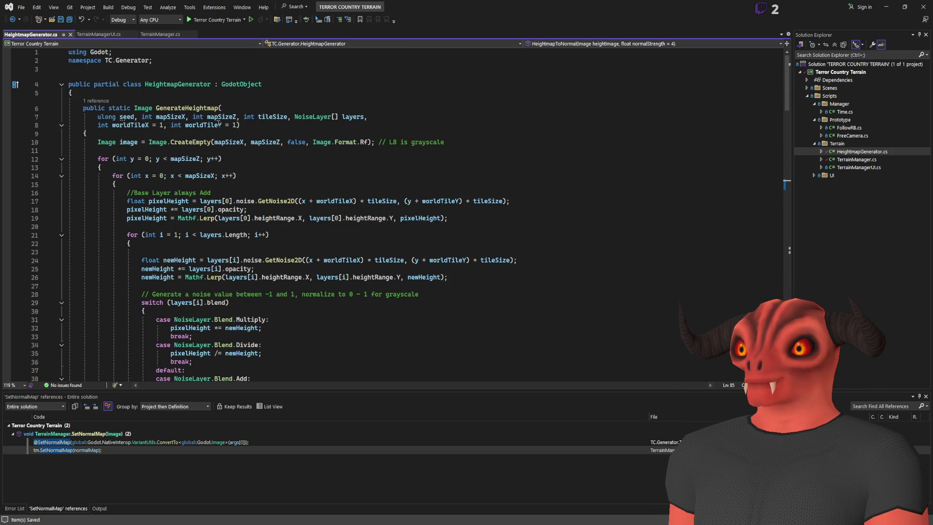
click(179, 116)
click(223, 117)
click(272, 116)
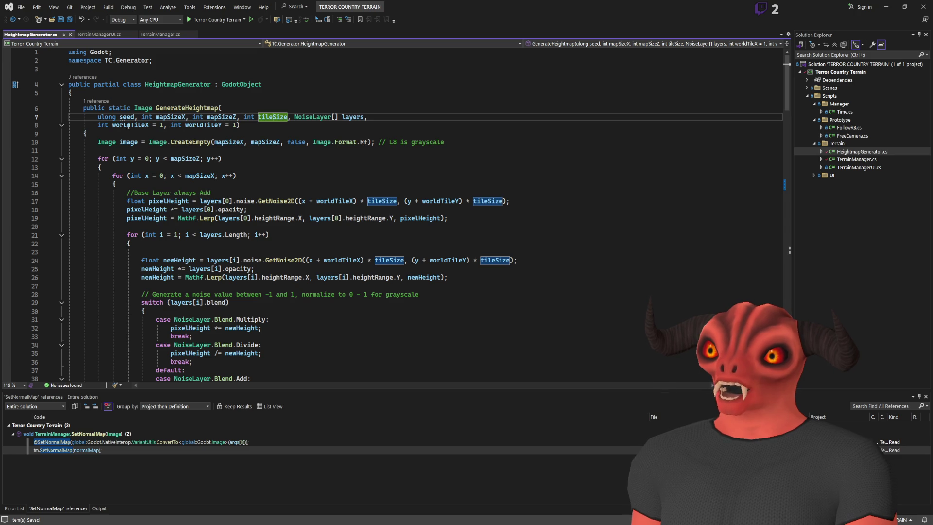
click(204, 125)
click(197, 108)
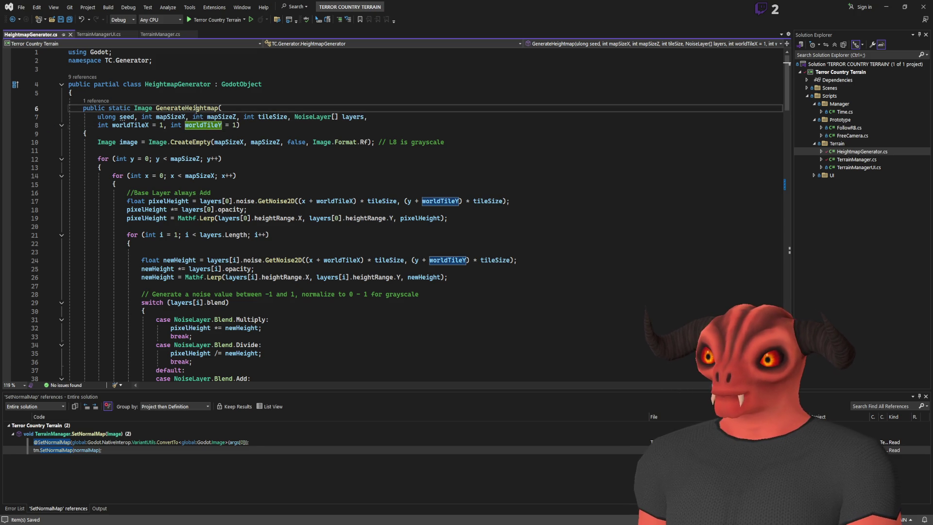
scroll(261, 158, down, 3)
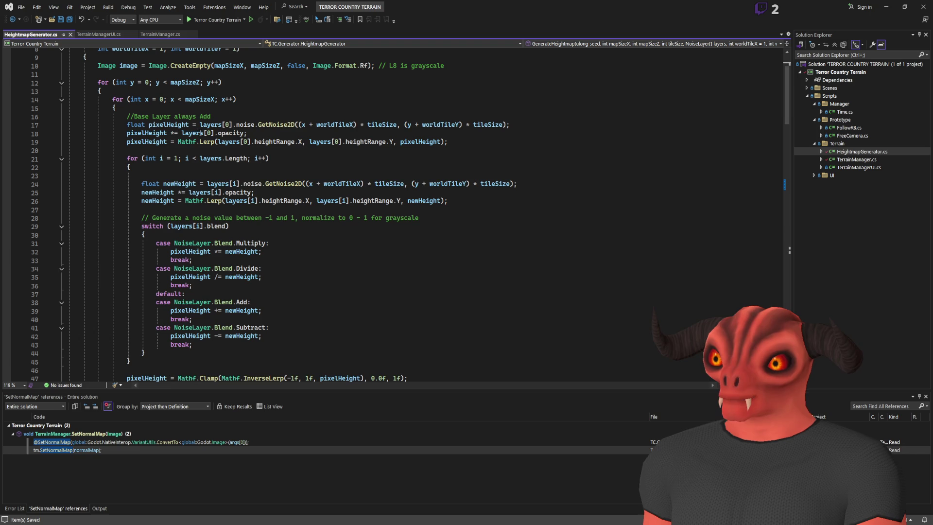
click(276, 142)
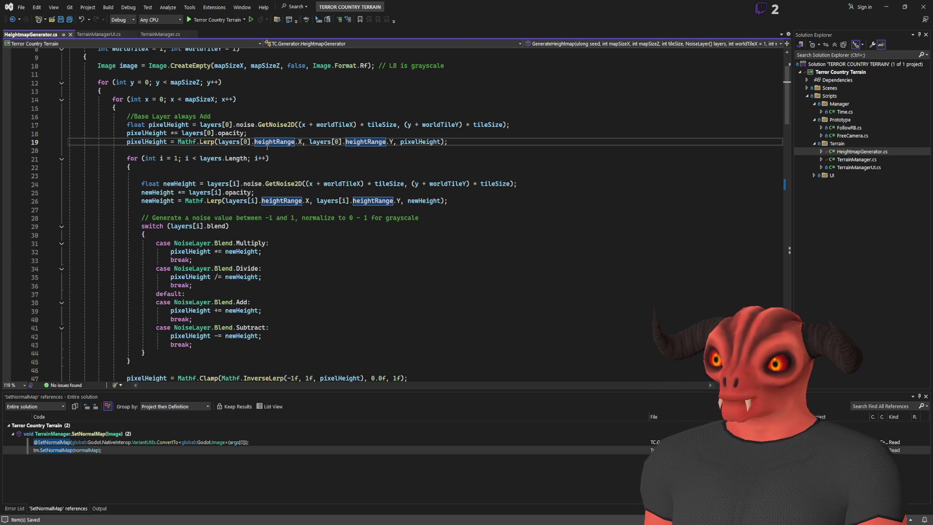
click(146, 142)
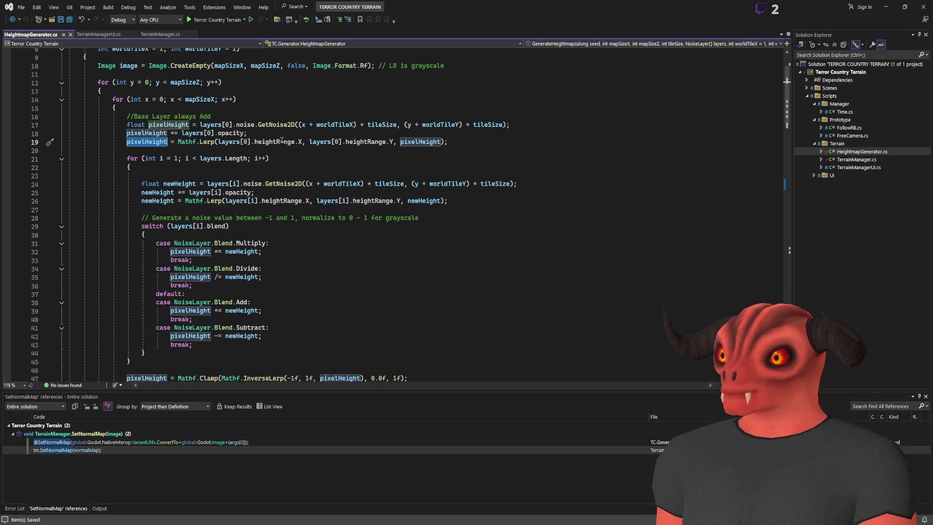
click(282, 133)
scroll(305, 222, down, 1)
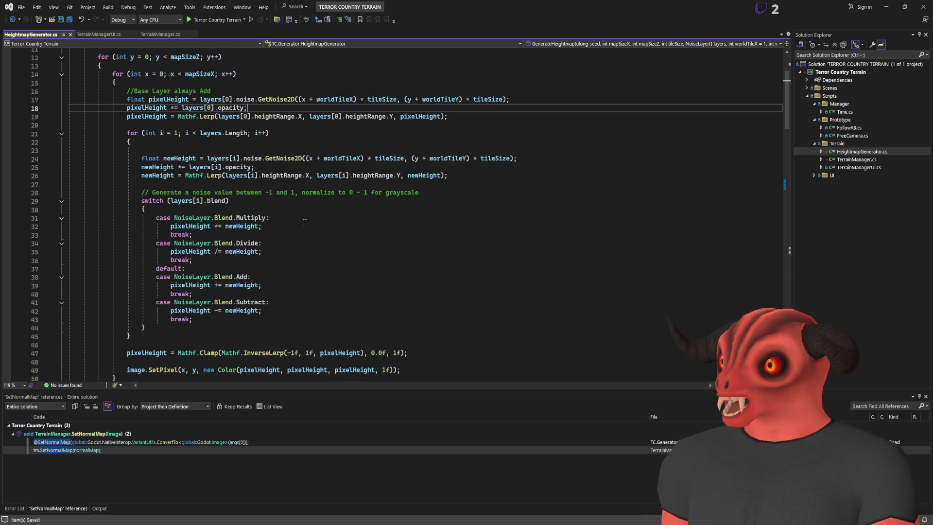
- Run the Godot project with the UserInterface node selected to bring up the terrain editor
key(alt+Tab)
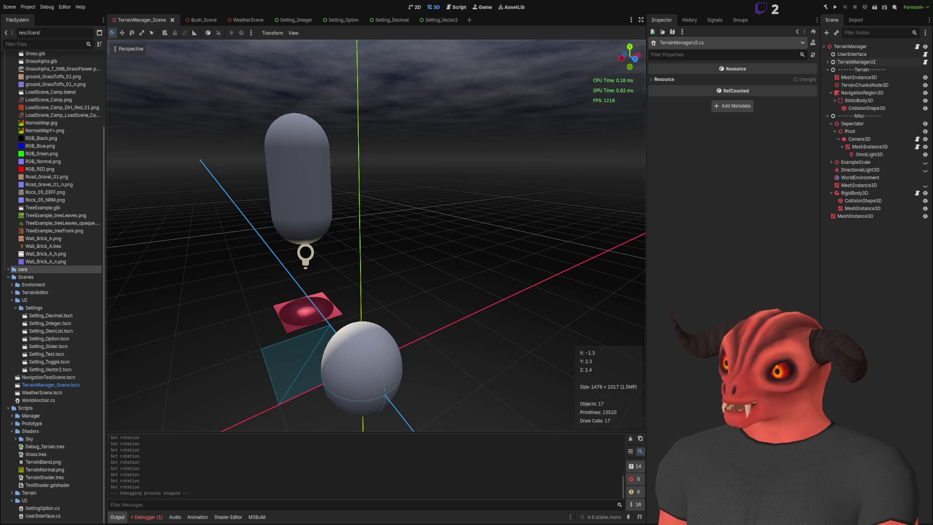
click(839, 55)
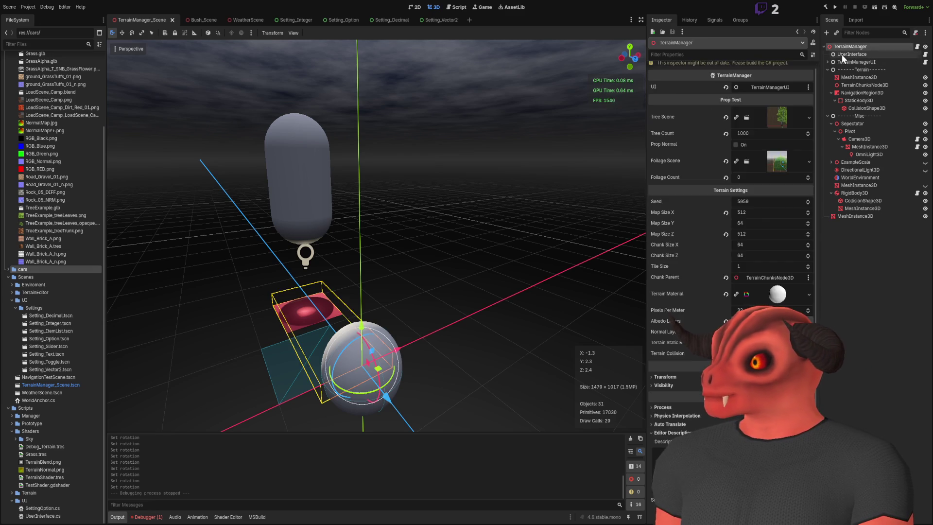
click(838, 8)
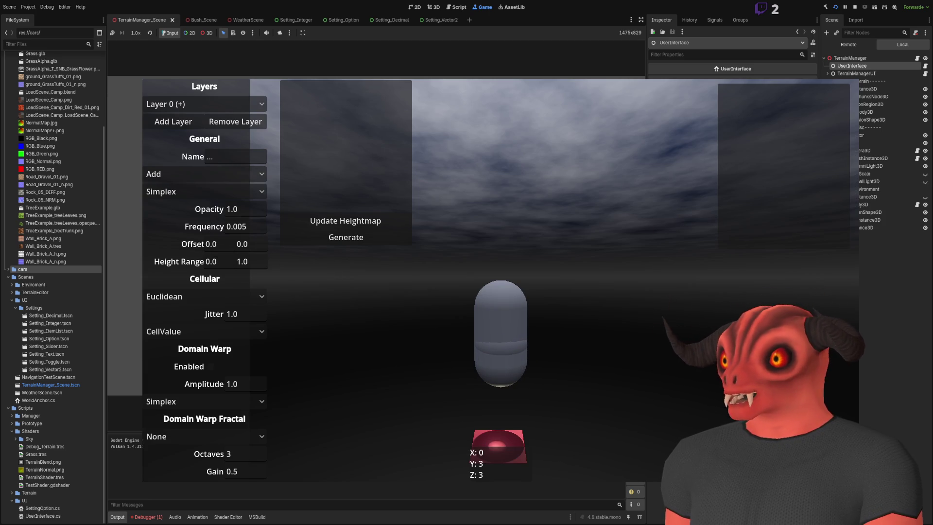
key(alt+Tab)
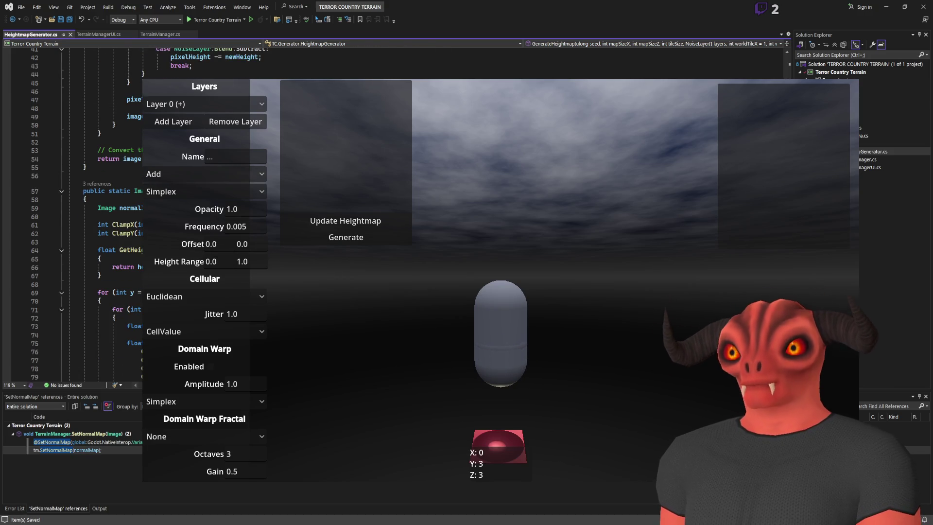
- List all references to GenerateHeightmap and inspect its UpdateHeightmap call in TerrainManagerUI
scroll(56, 377, down, 2)
scroll(57, 377, up, 13)
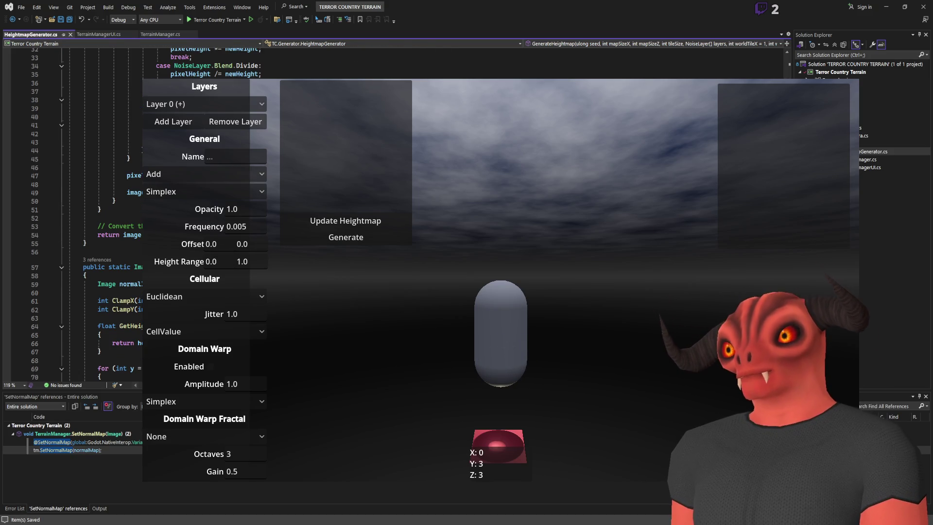
scroll(57, 377, up, 3)
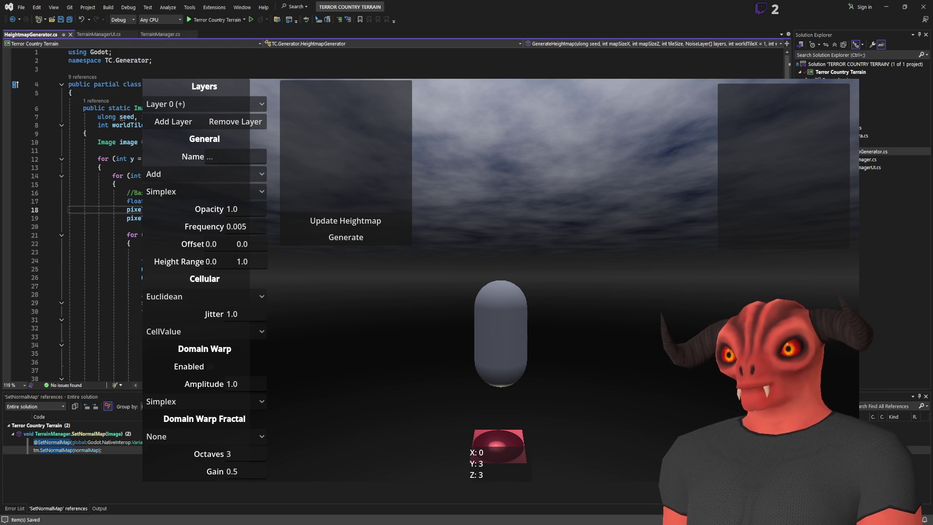
scroll(57, 377, down, 6)
scroll(57, 378, down, 1)
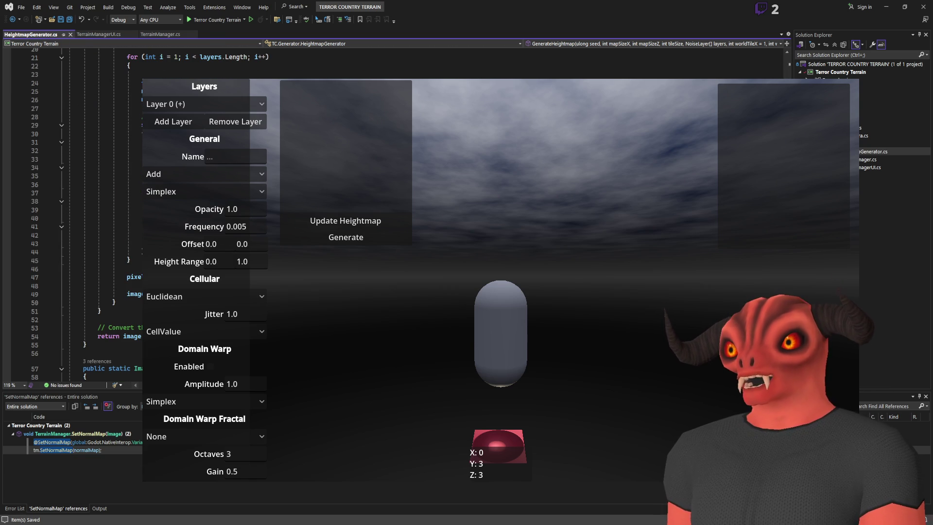
scroll(57, 377, up, 7)
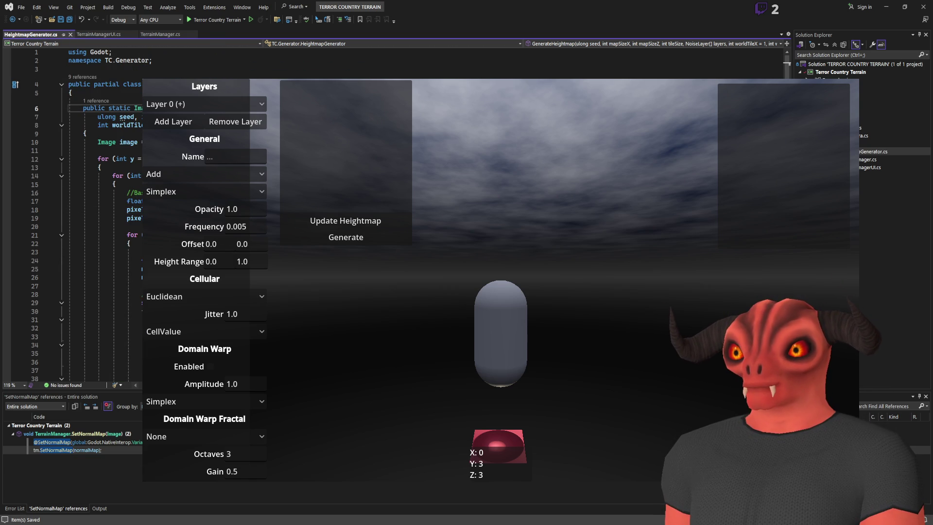
key(shift+F12)
click(109, 443)
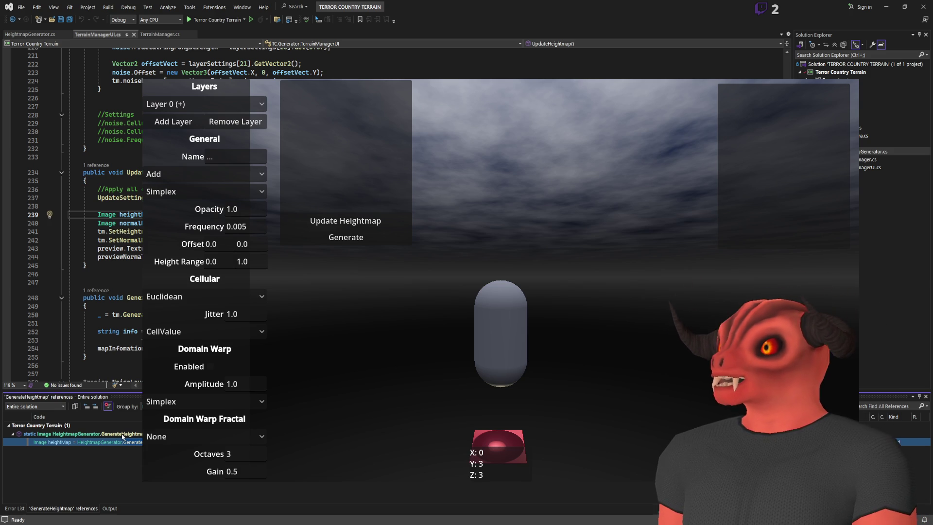
- Read through the GenerateHeightmap definition
click(123, 434)
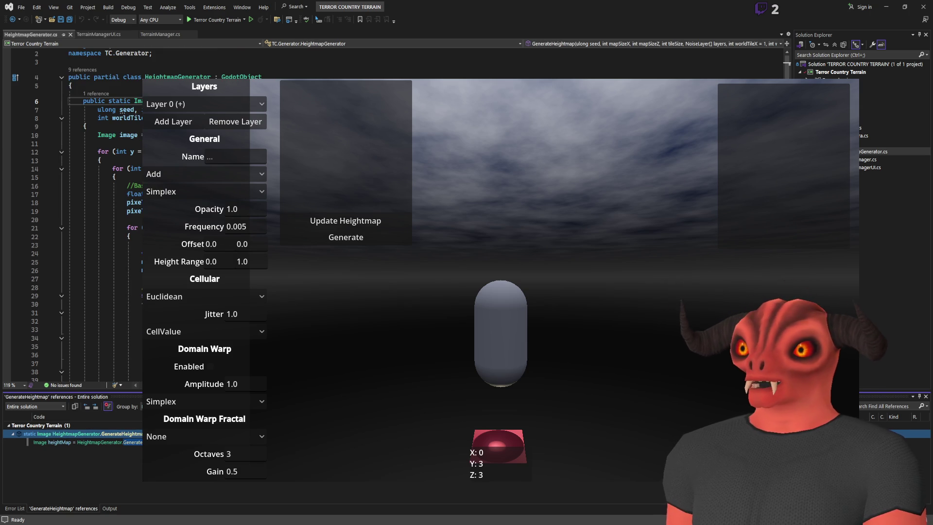
scroll(73, 214, down, 14)
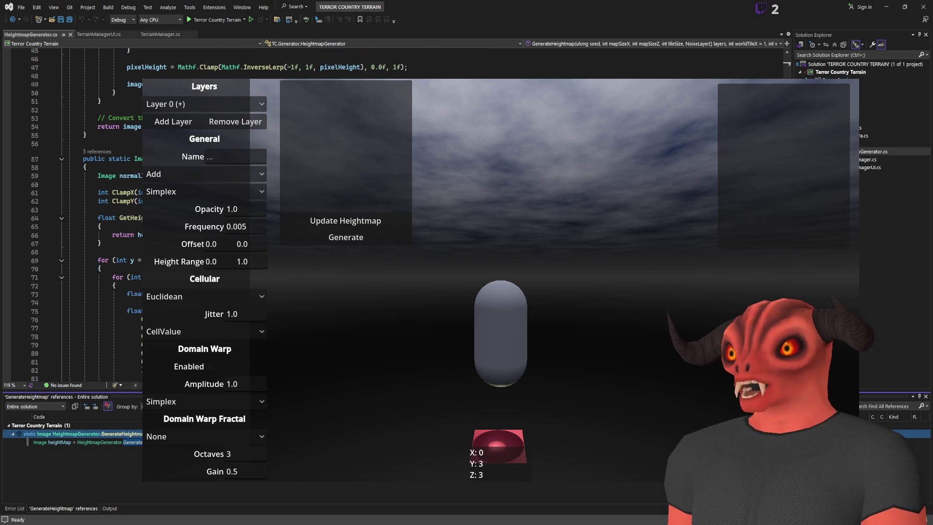
scroll(73, 214, up, 7)
scroll(73, 214, down, 6)
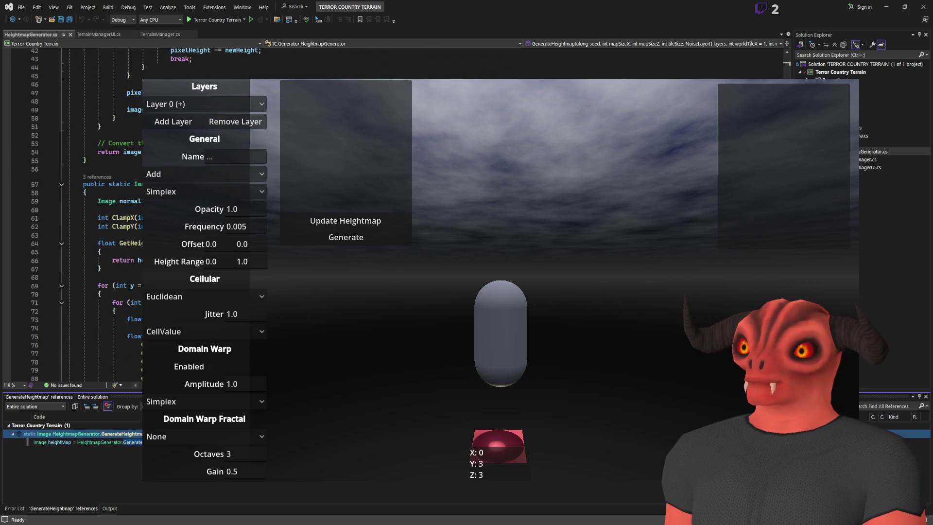
scroll(73, 214, down, 4)
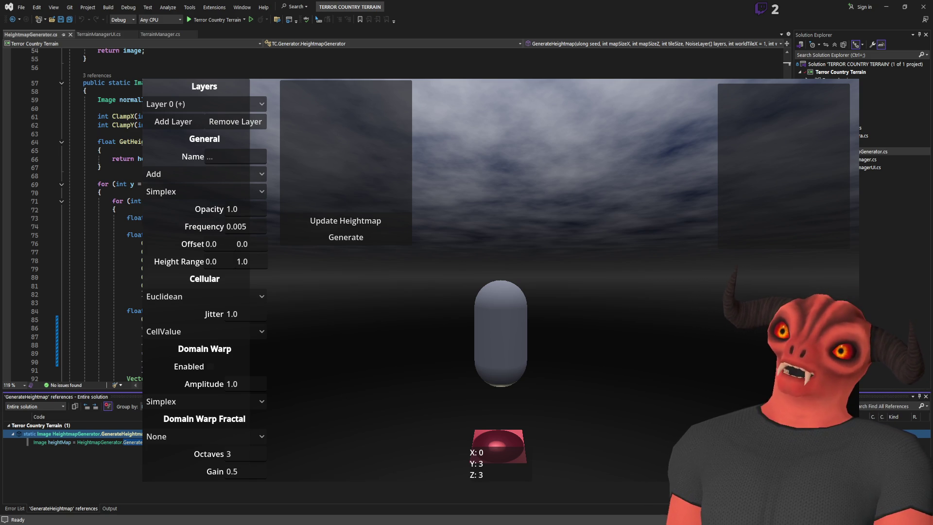
scroll(73, 214, down, 3)
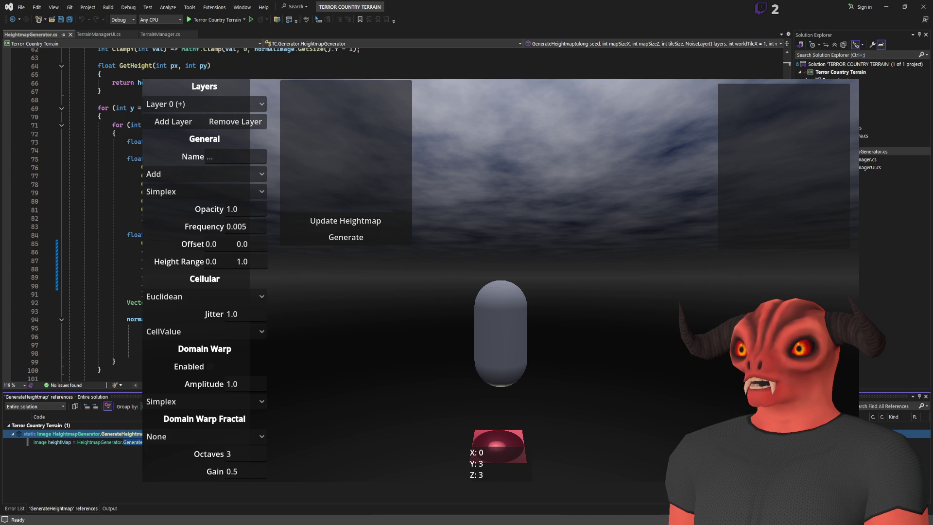
scroll(73, 214, up, 2)
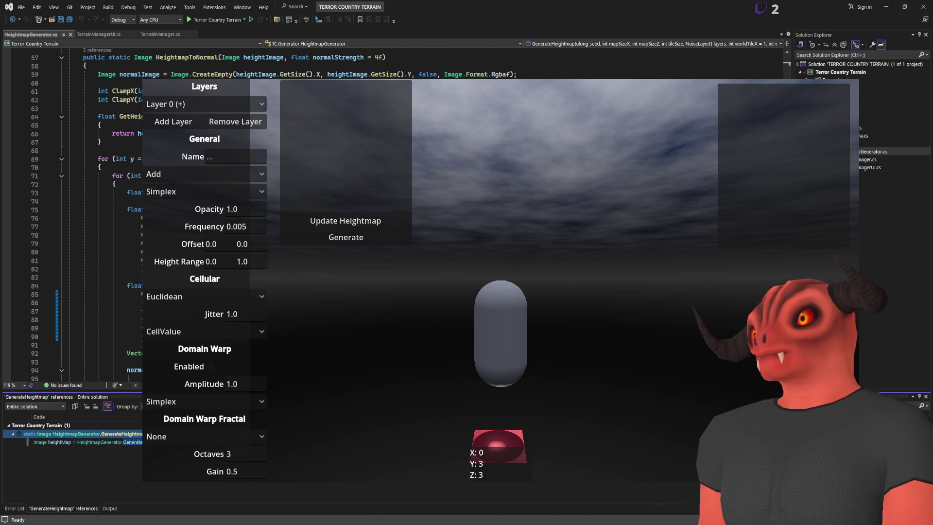
key(alt+Tab)
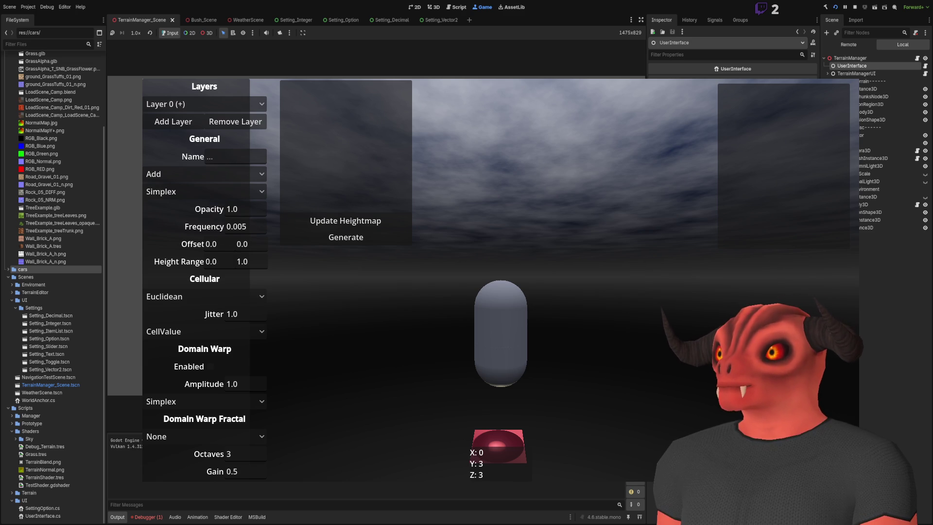
- Switch from Visual Studio to Photoshop, where Untitled-1 is open
key(alt+Tab)
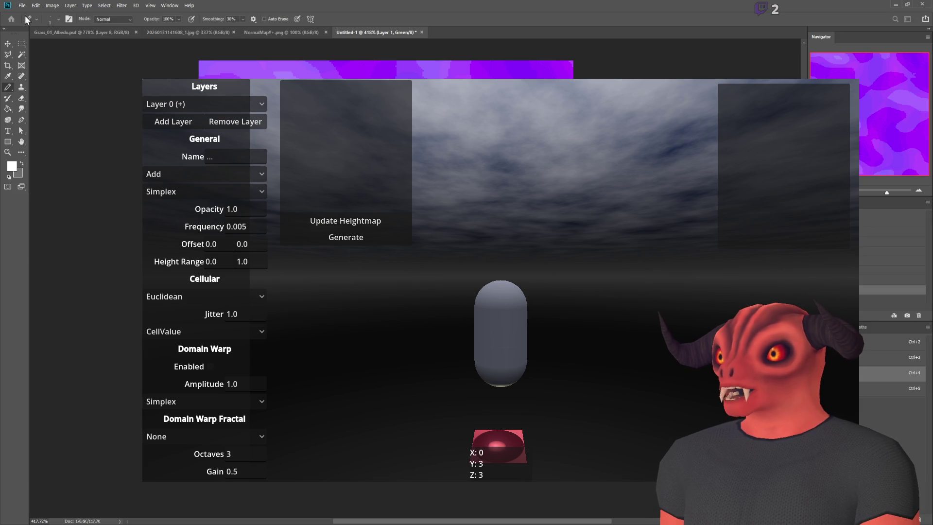
- Create a new blank document and zoom in with the Brush tool ready to paint
key(ctrl+alt+n)
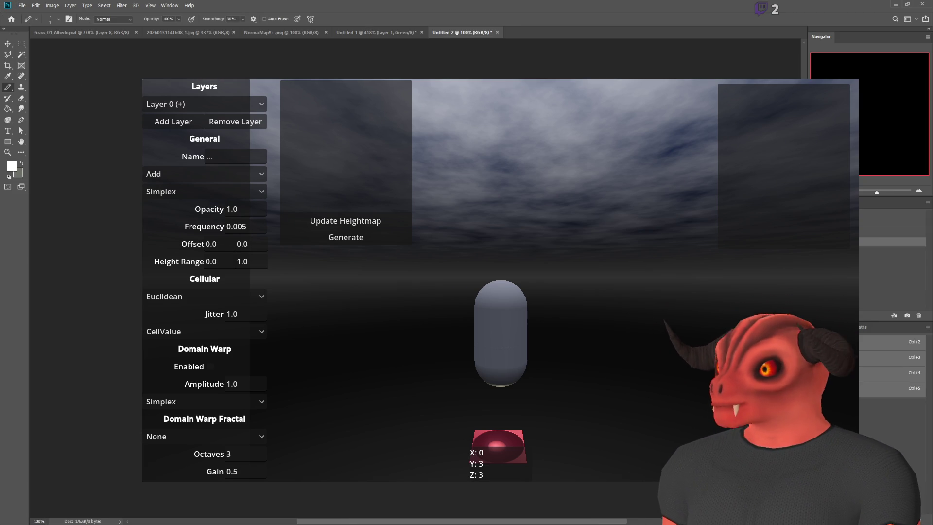
key(b)
scroll(61, 91, up, 3)
scroll(60, 92, up, 2)
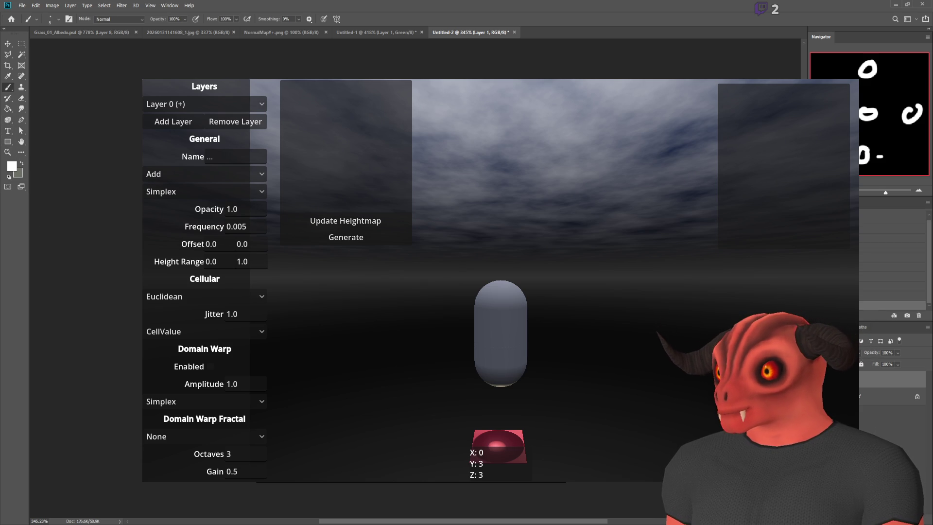
- Undo the two bad brush strokes on the Untitled-2 sketch
key(ctrl+z)
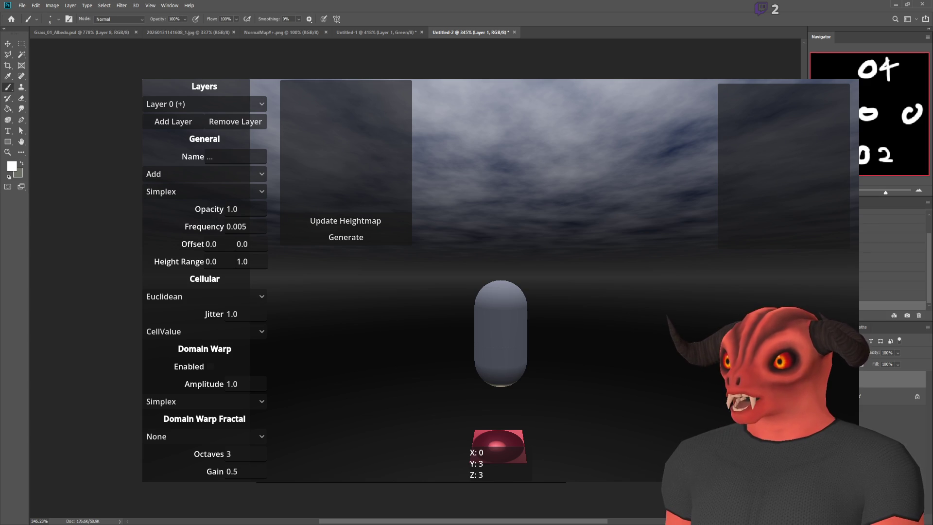
key(ctrl+z)
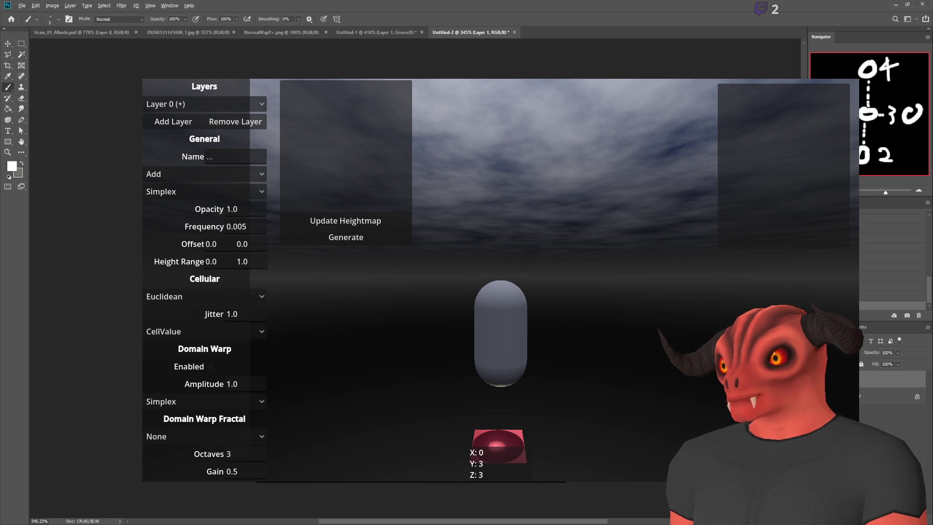
- Adjust the sketch view, then bring Visual Studio back to the front
scroll(474, 426, up, 2)
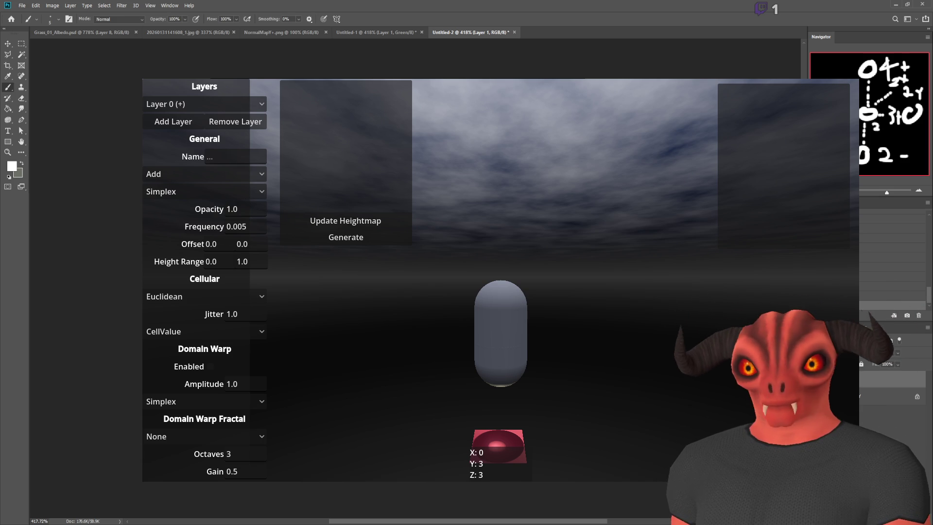
key(alt+Tab)
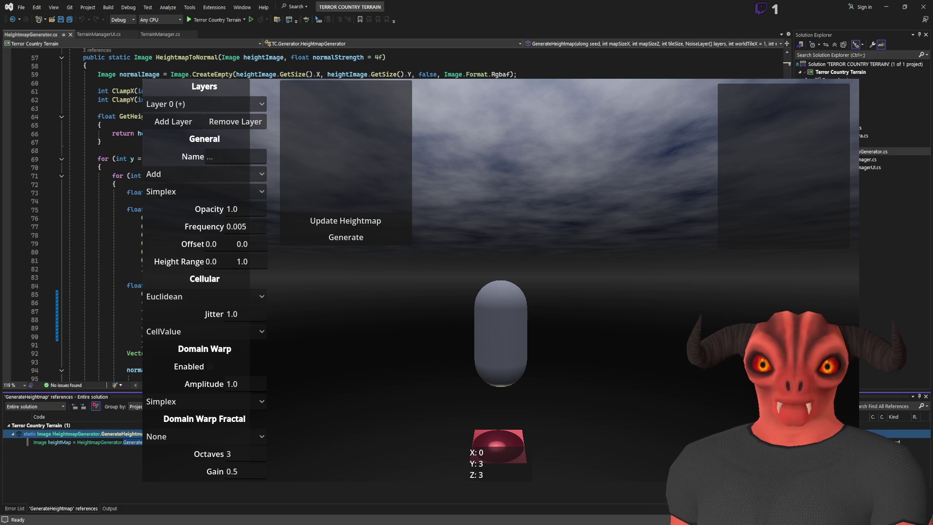
- Scroll through the HeightmapToNormal method in HeightmapGenerator.cs
click(107, 192)
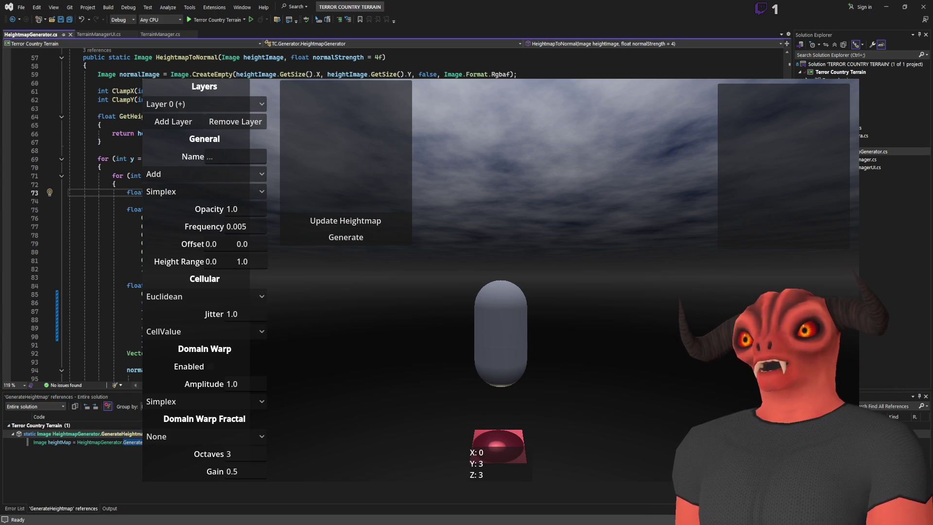
scroll(98, 214, down, 10)
scroll(72, 213, up, 1)
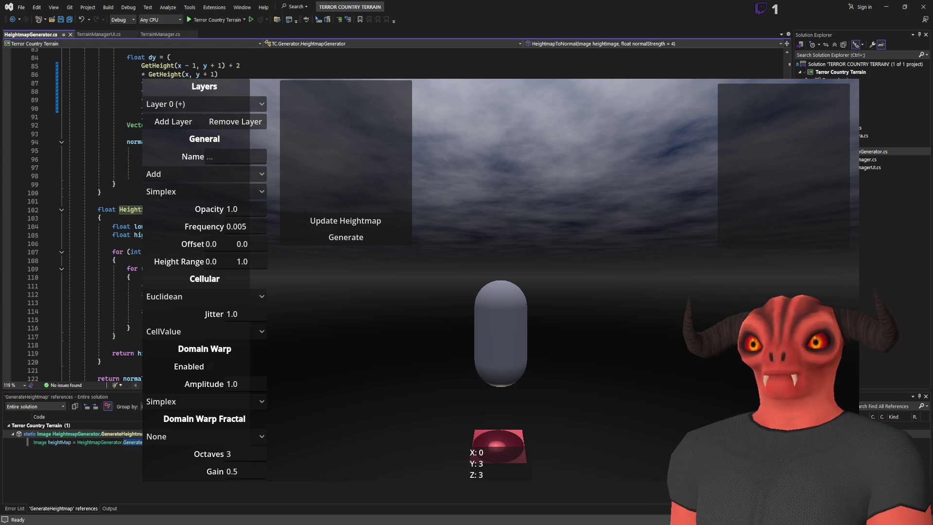
scroll(73, 213, down, 2)
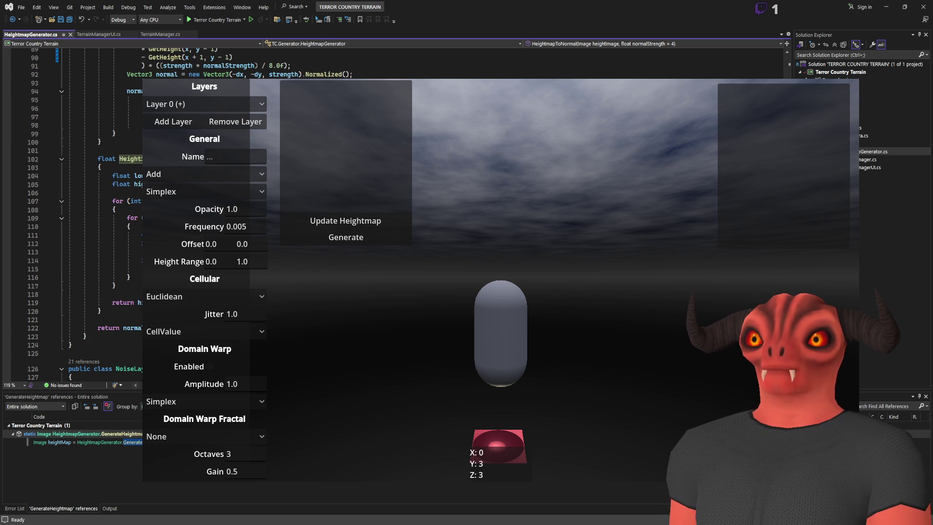
scroll(73, 214, up, 1)
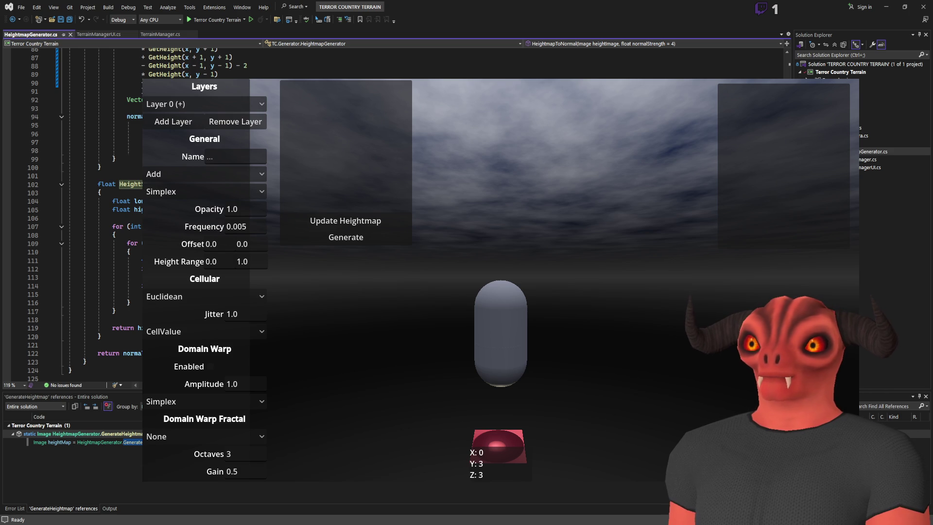
scroll(73, 218, up, 3)
scroll(73, 219, down, 4)
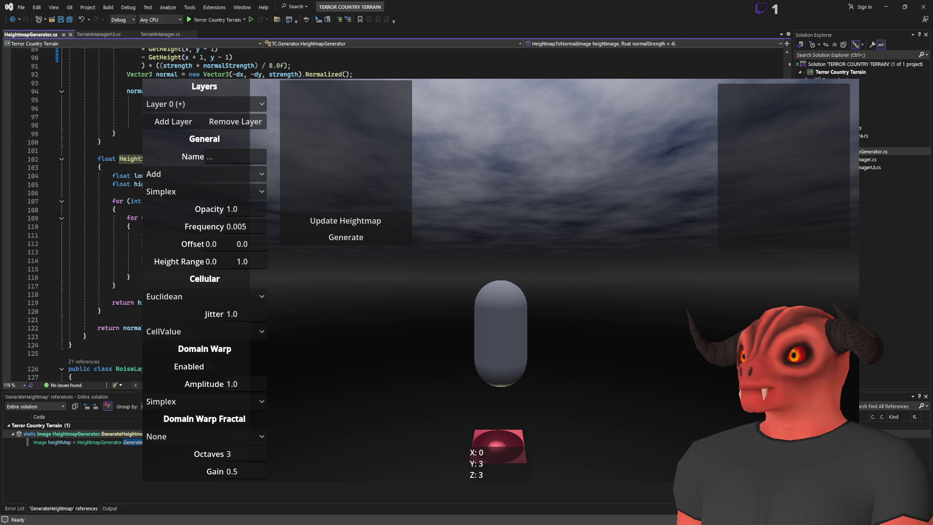
- Inspect lines 119, 116, 73 and 81 of HeightmapToNormal's neighbour-sampling code
click(127, 303)
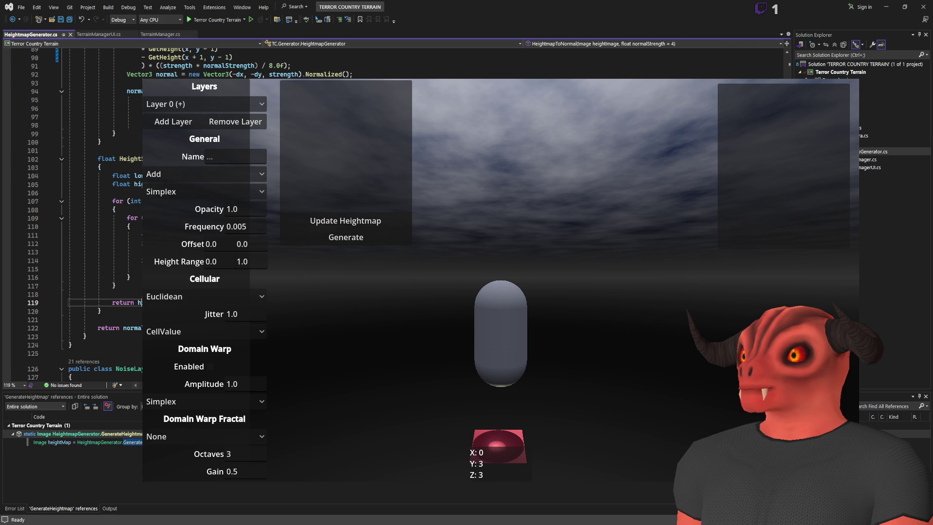
click(129, 277)
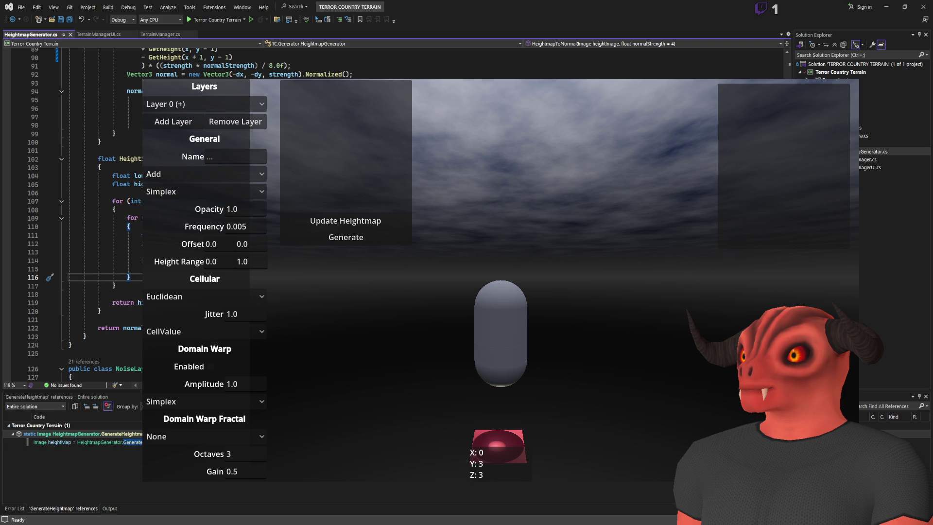
scroll(73, 209, up, 9)
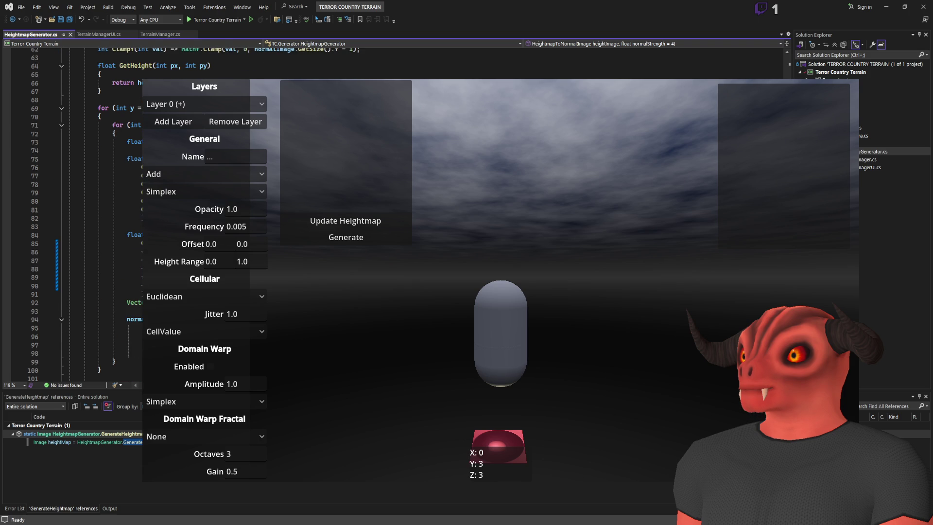
click(107, 142)
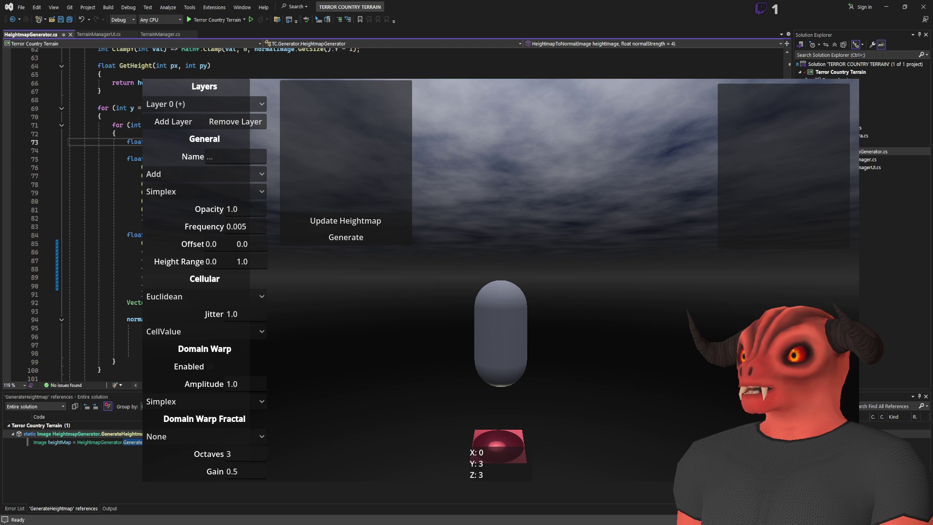
scroll(73, 209, down, 1)
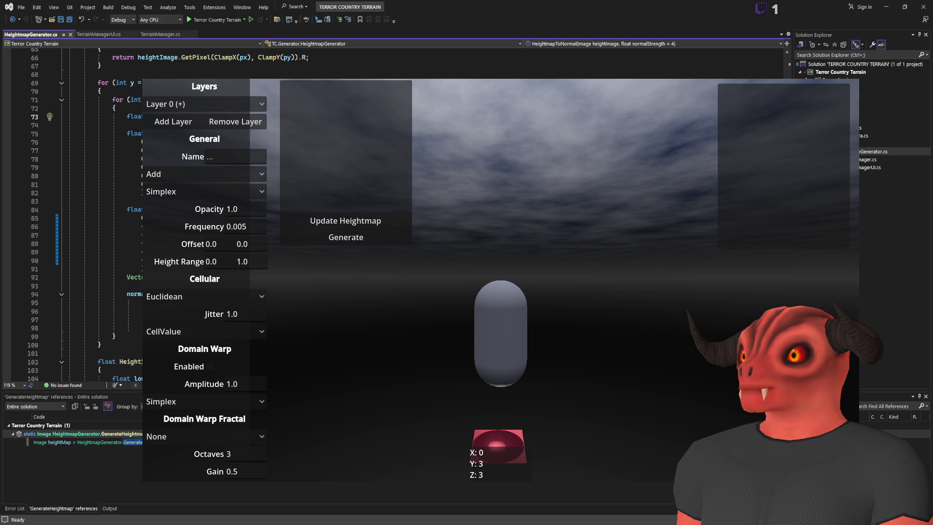
click(107, 185)
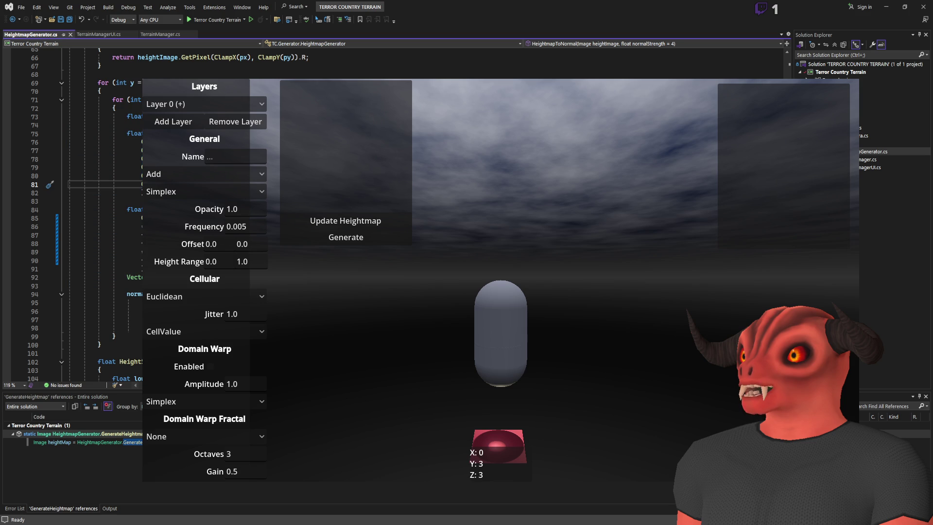
- Close the Untitled-2 sketch in Photoshop and return to Visual Studio
key(alt+Tab)
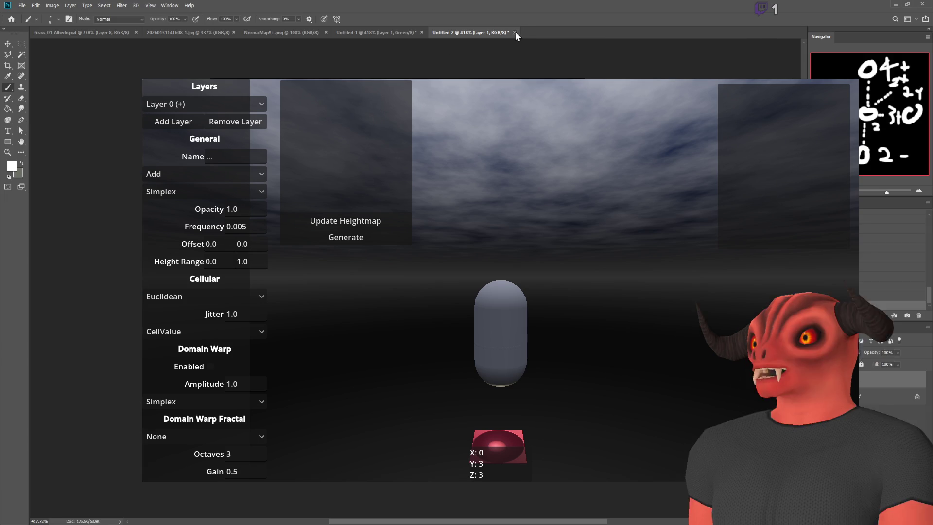
click(514, 32)
key(alt+Tab)
key(alt+Tab)
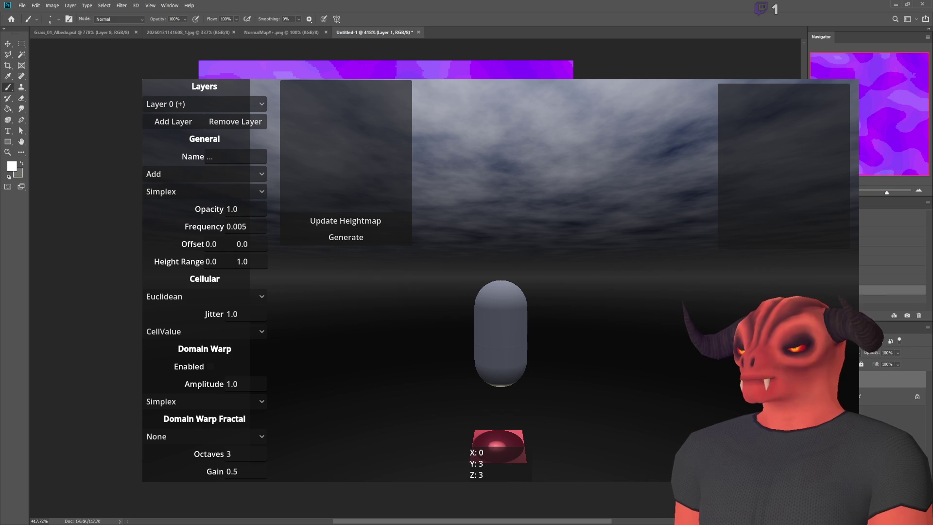
key(alt+Tab)
key(alt+Tab)
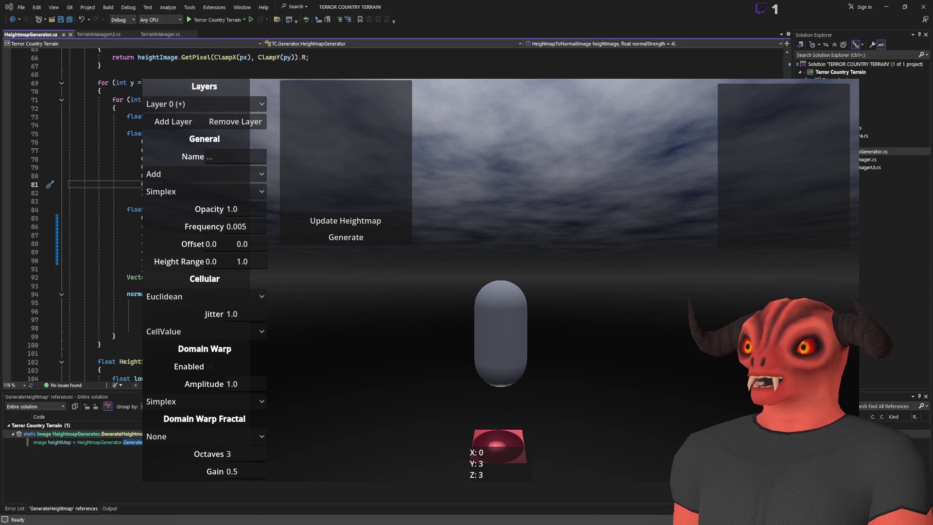
- Generate the tree-covered terrain, with its heightmap and normal-map previews, from the running game's settings overlay
click(346, 237)
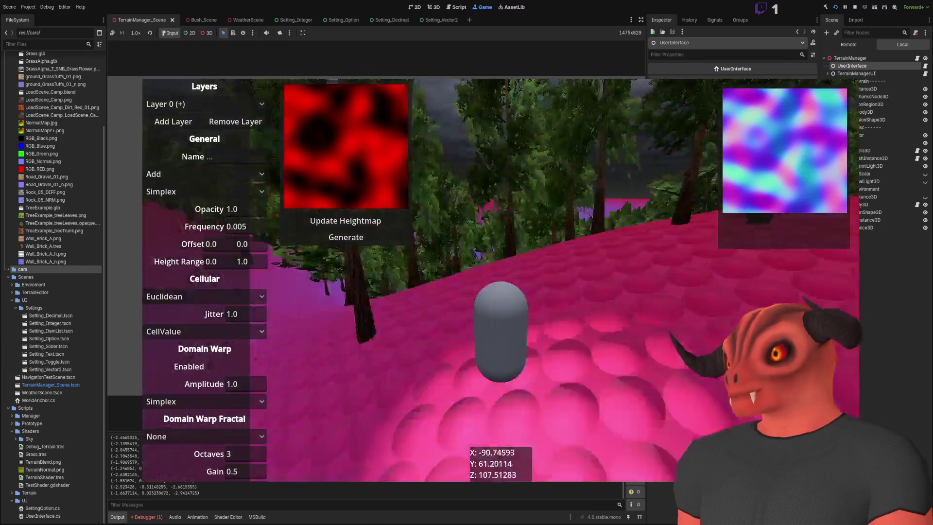
- Stop the running game with F8 and go back to HeightmapGenerator.cs in Visual Studio
key(F8)
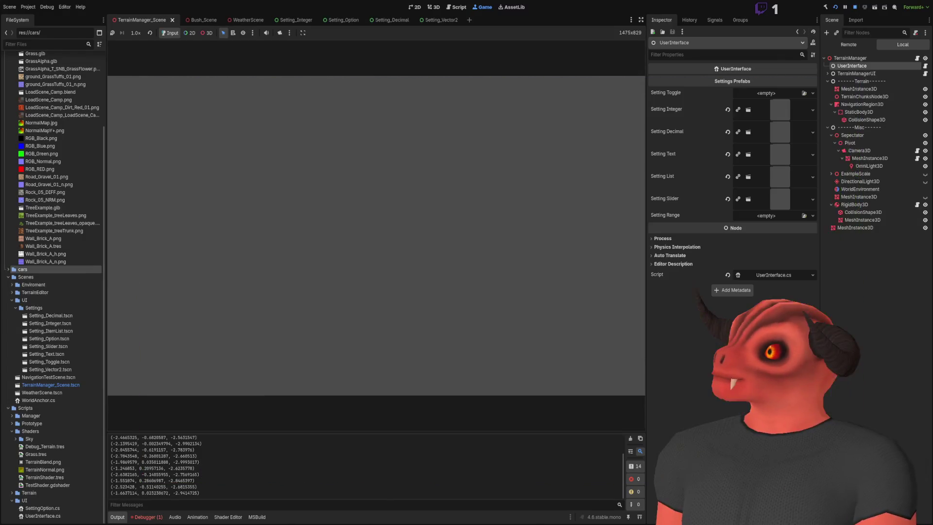
key(alt+Tab)
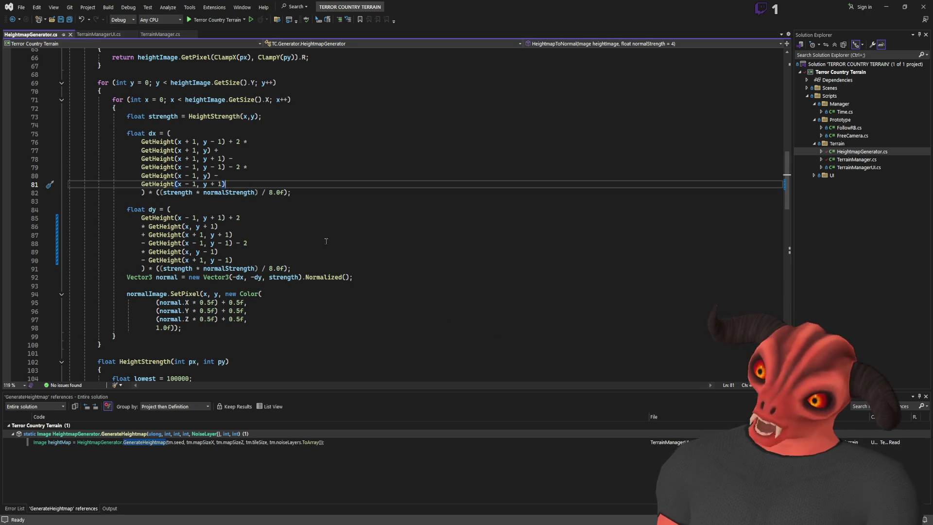
- Compare how TerrainManager.cs and TerrainManagerUI.cs set the heightmap and normal map
scroll(71, 49, up, 9)
click(98, 34)
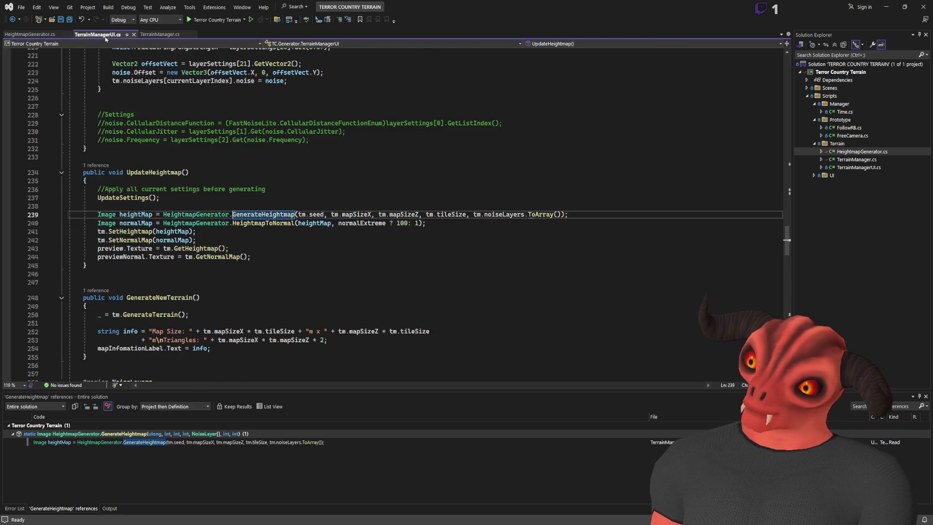
click(152, 35)
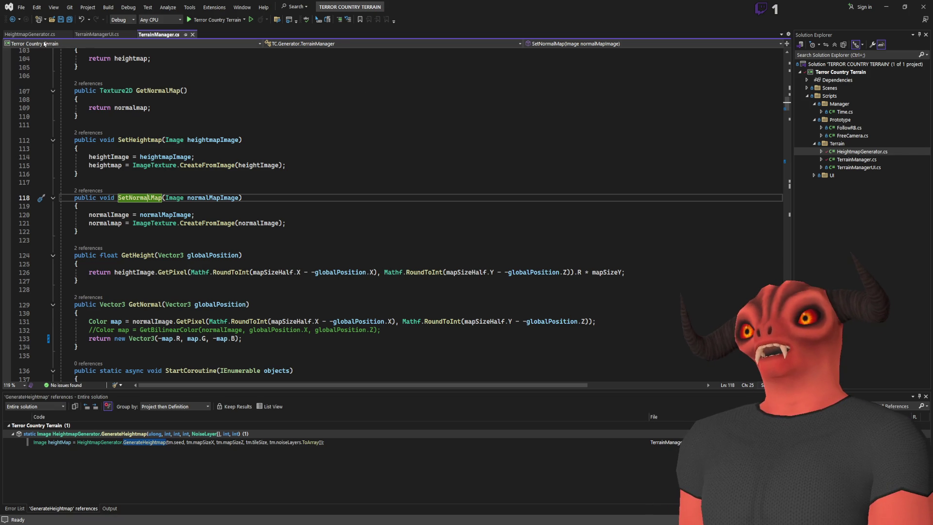
click(30, 34)
click(143, 36)
scroll(173, 110, up, 20)
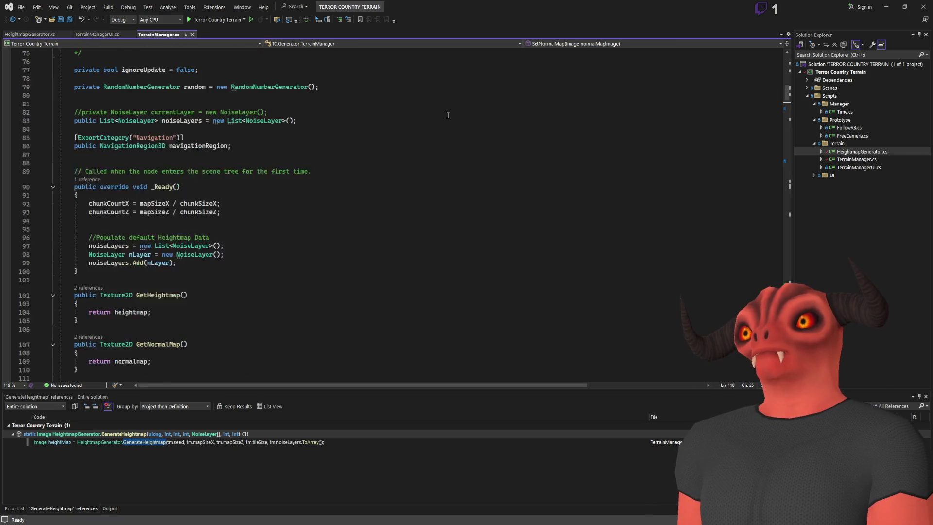
click(97, 34)
- Search TerrainManagerUI.cs for 'generate', find GenerateNewTerrain, and return to Godot
click(210, 92)
key(ctrl+f)
text(creat)
key(BackSpace)
key(BackSpace)
key(BackSpace)
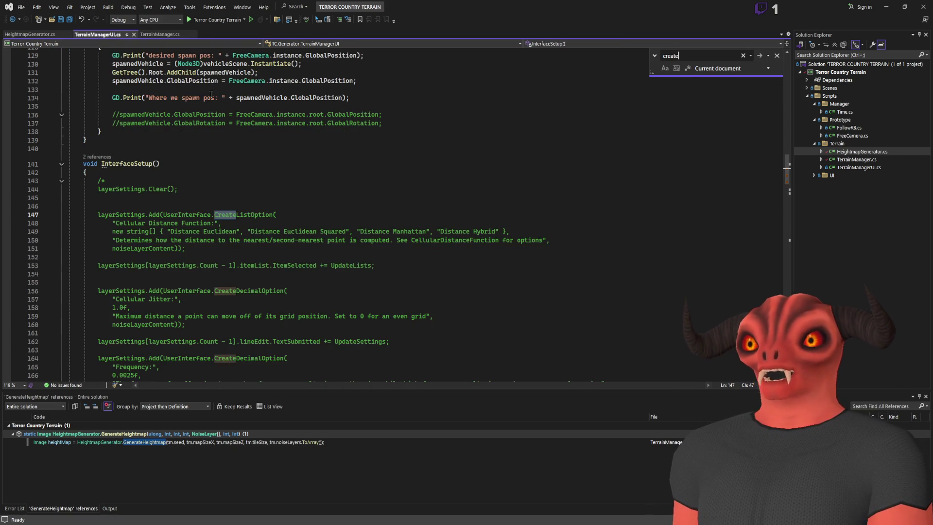
text(generate)
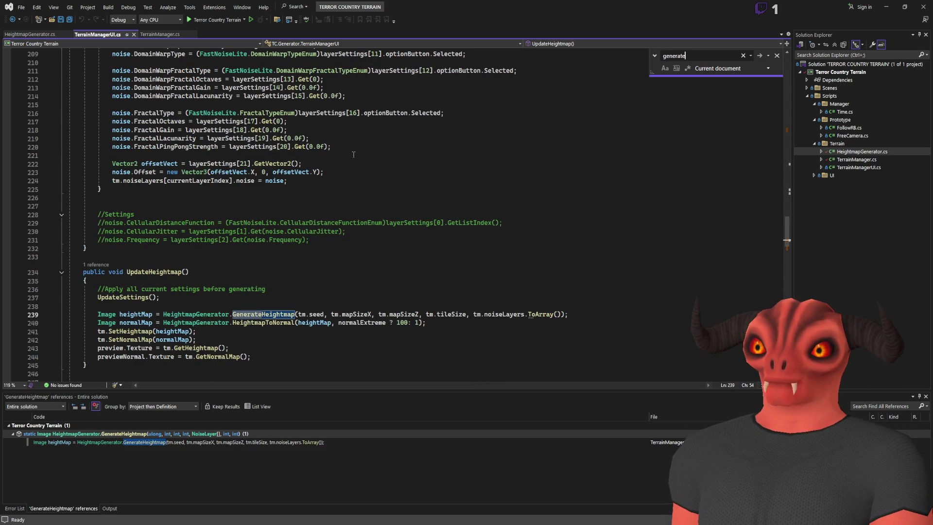
scroll(369, 185, down, 8)
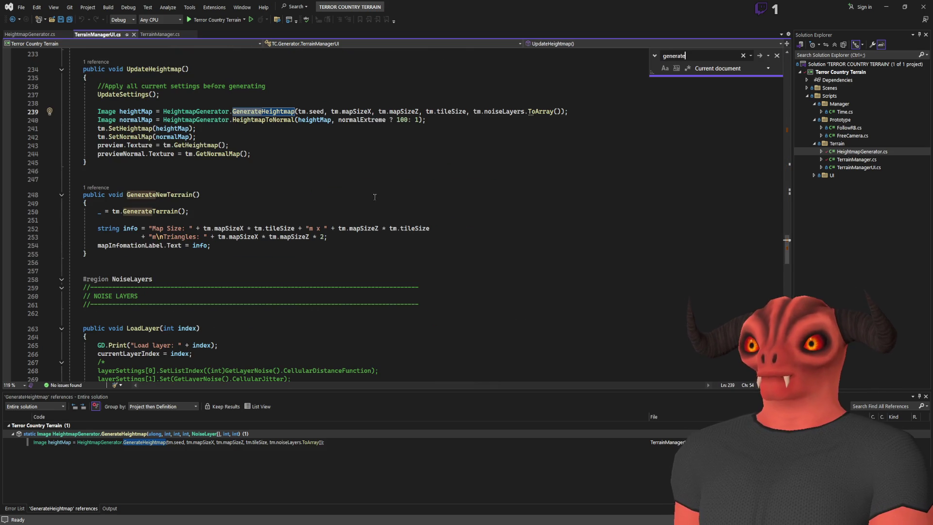
click(179, 194)
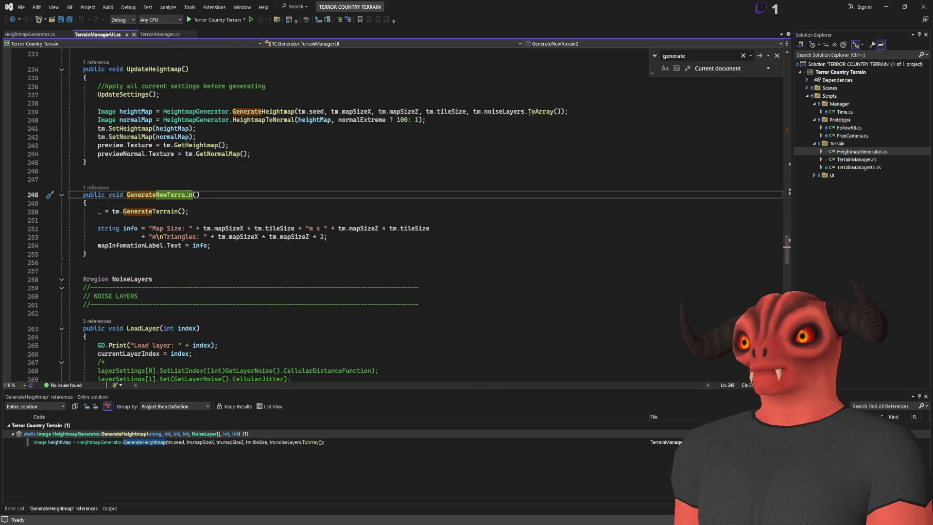
key(alt+Tab)
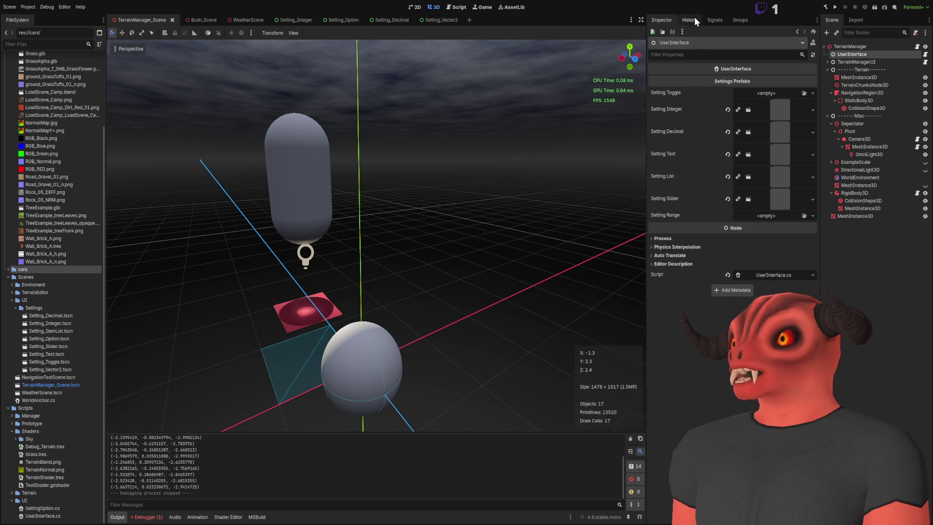
click(694, 17)
click(704, 21)
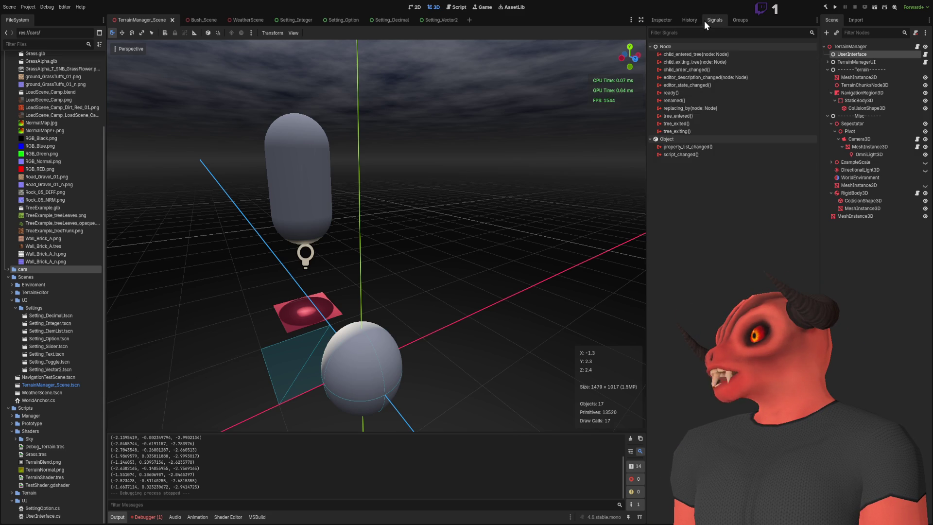
click(863, 62)
click(662, 20)
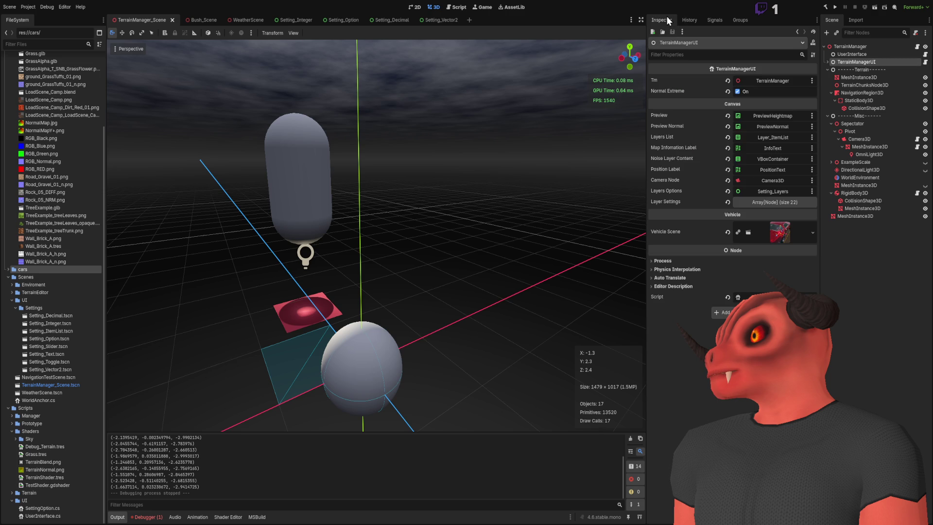
click(849, 53)
click(850, 64)
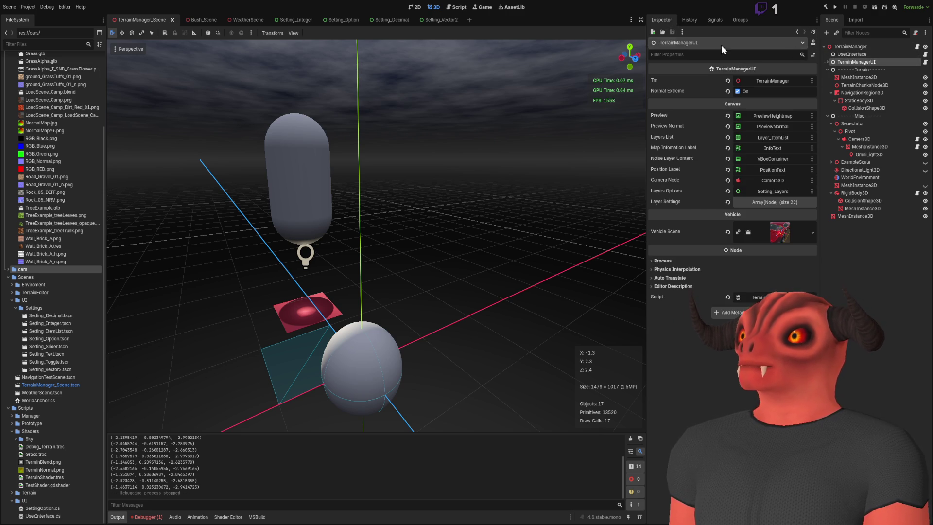
click(691, 19)
click(712, 20)
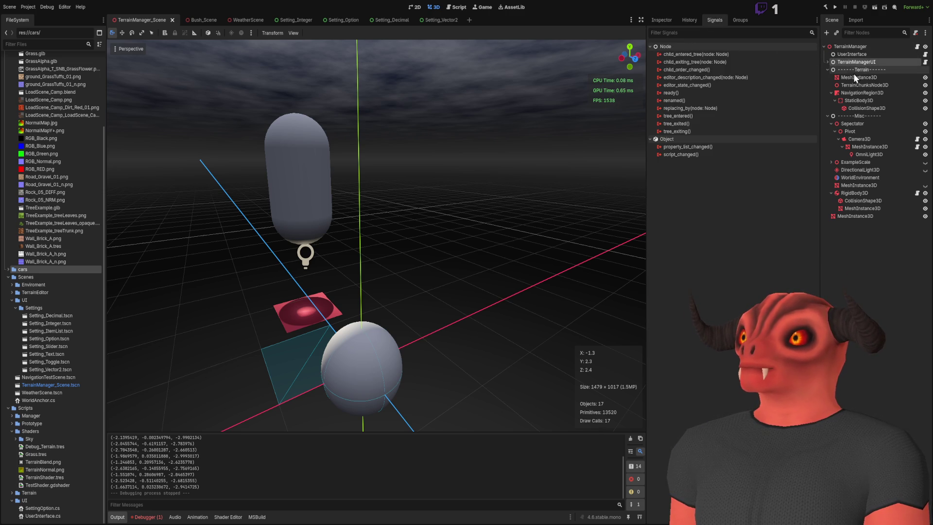
click(853, 54)
click(855, 47)
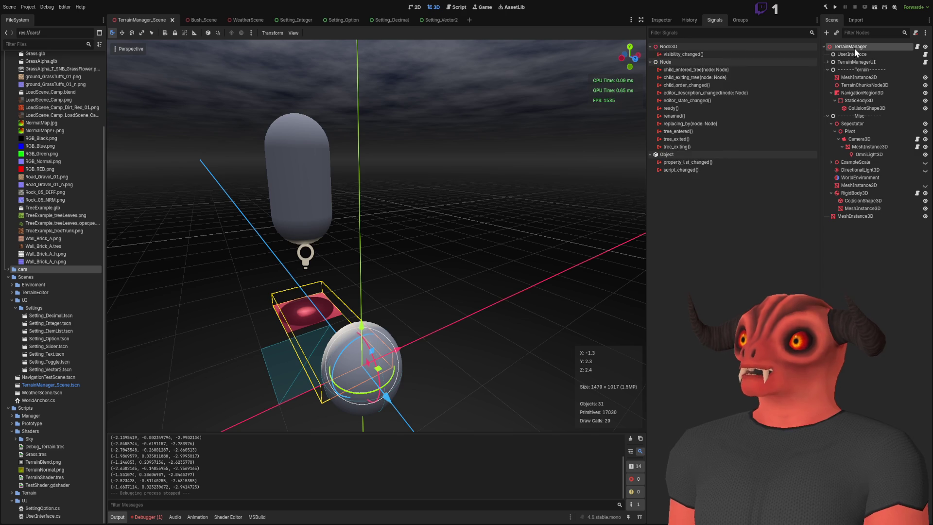
click(662, 20)
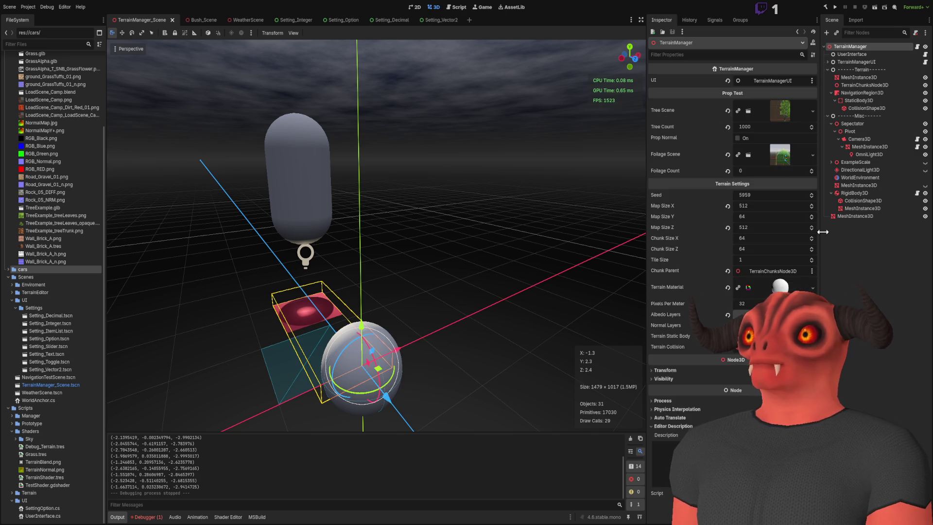
key(Escape)
key(alt+Tab)
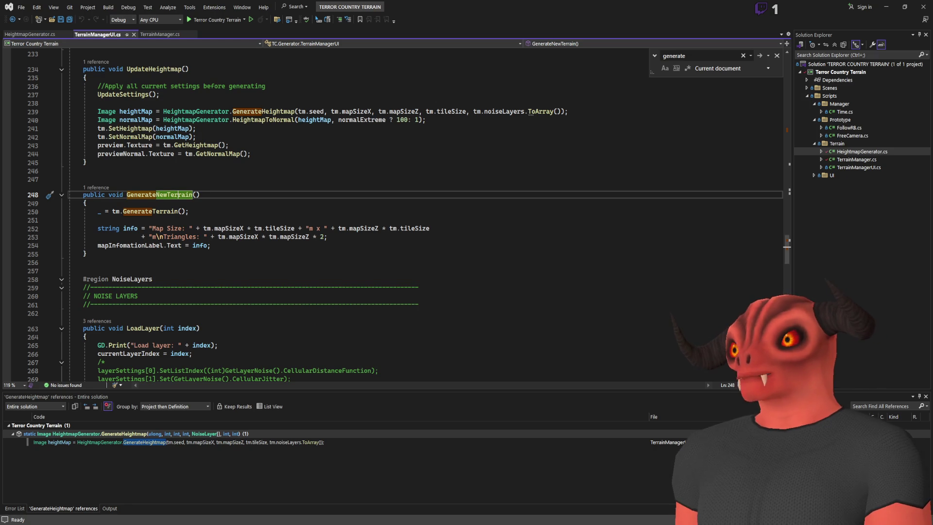
key(alt+Tab)
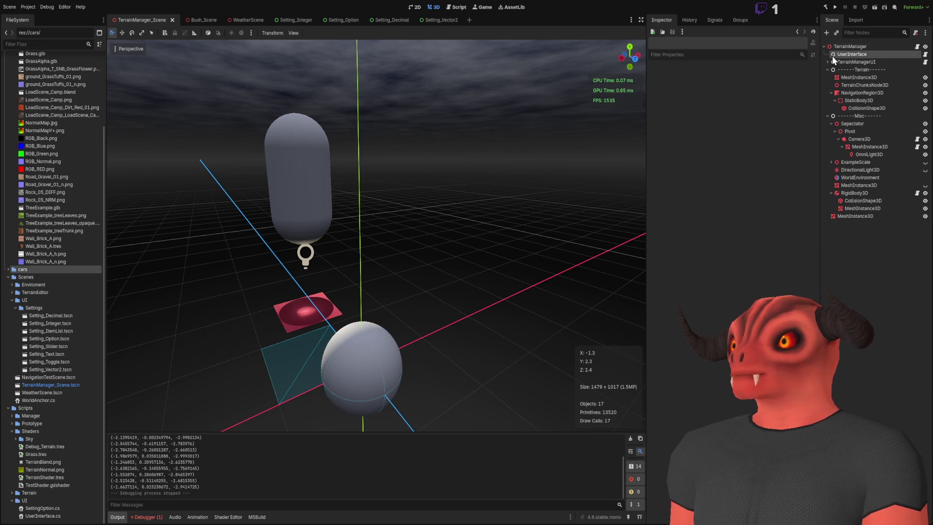
- Select the Generate button in TerrainManagerUI's Panel and open its button_up handler, GenerateNewTerrain
click(832, 55)
click(828, 63)
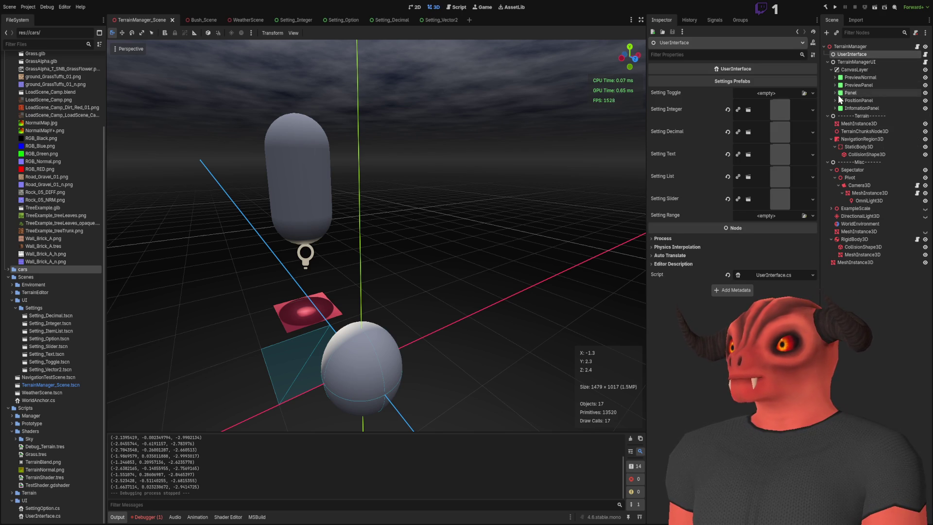
click(850, 92)
scroll(452, 256, up, 3)
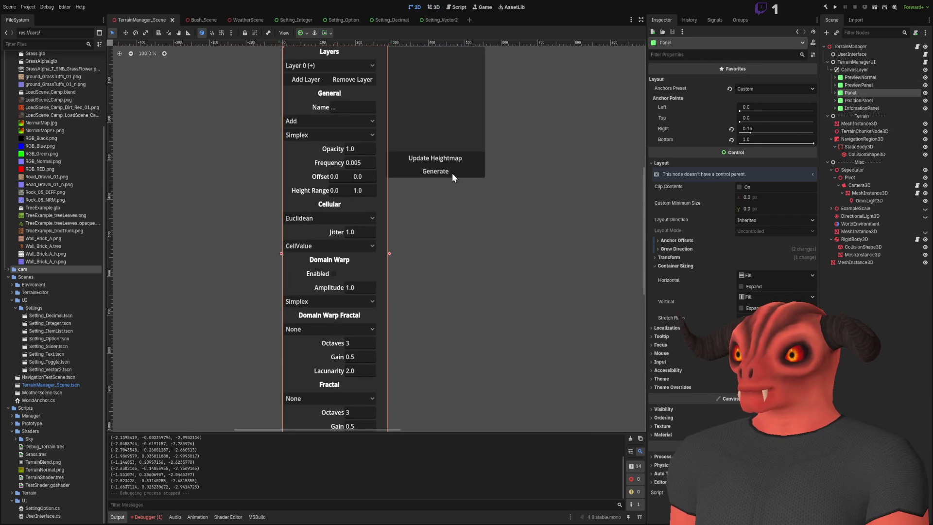
click(452, 173)
click(710, 21)
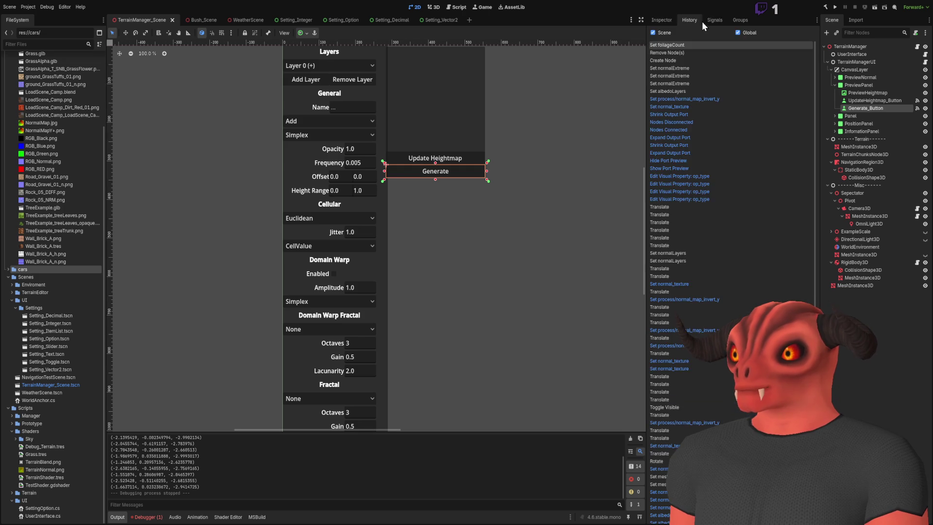
double_click(715, 69)
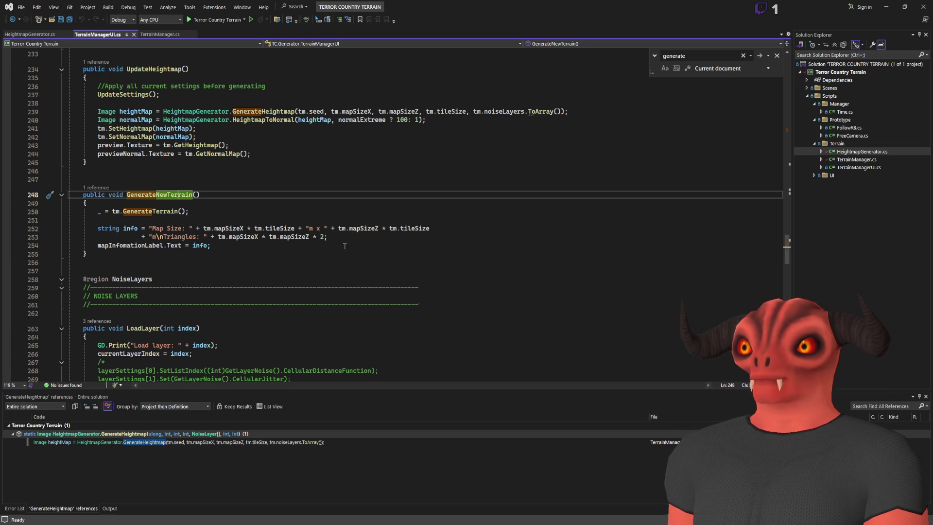
double_click(180, 195)
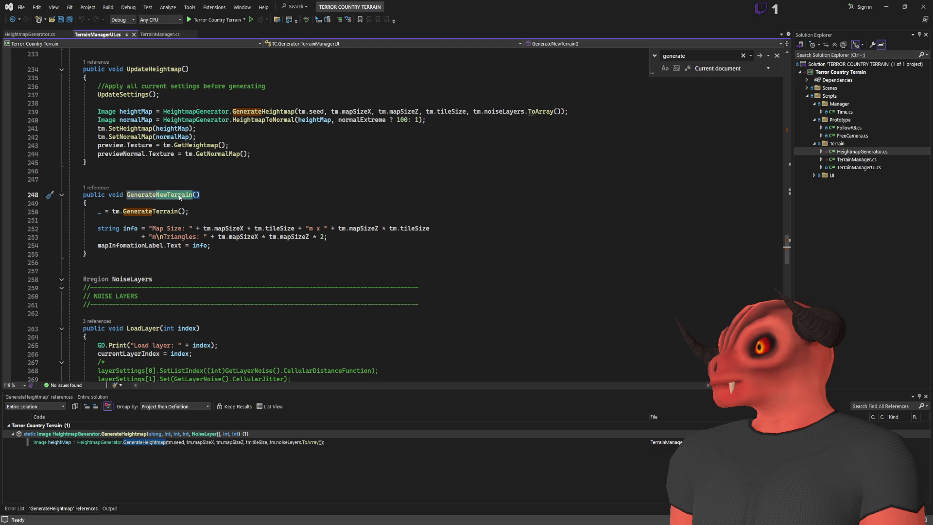
click(162, 215)
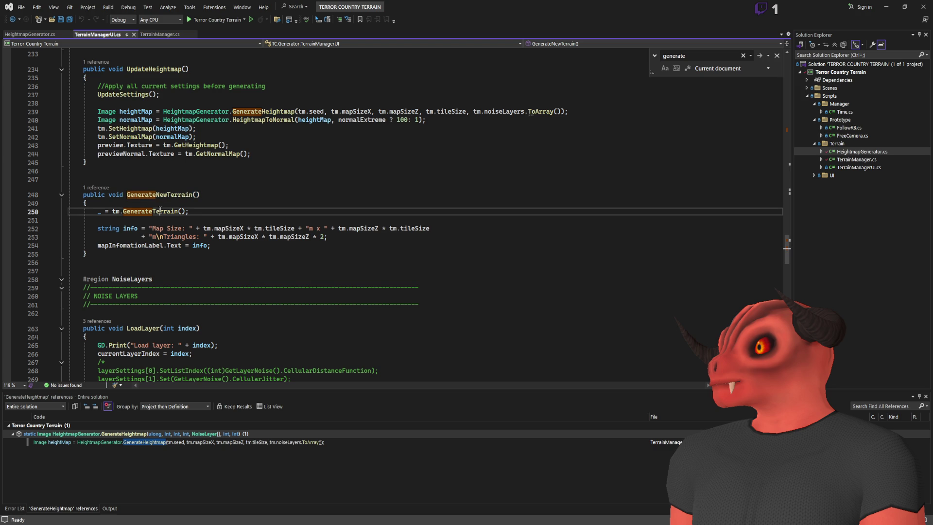
click(98, 212)
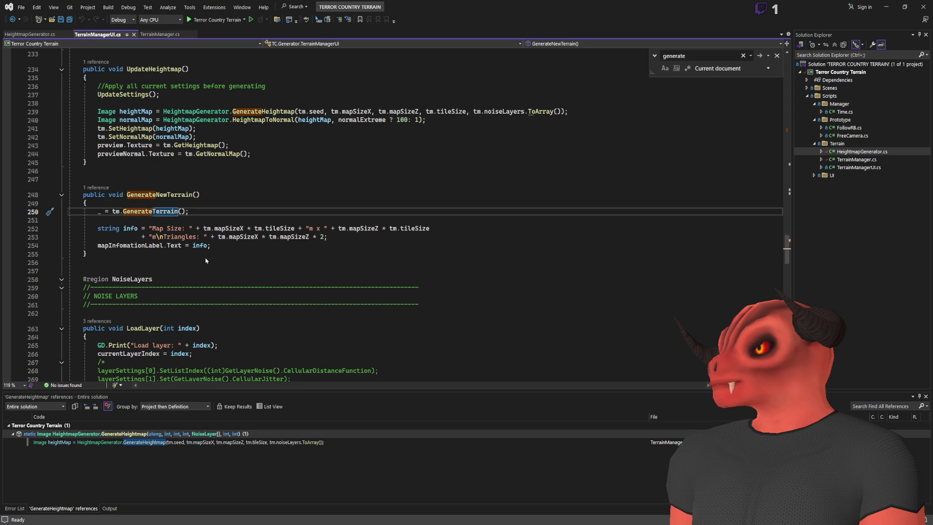
ctrl+click(148, 211)
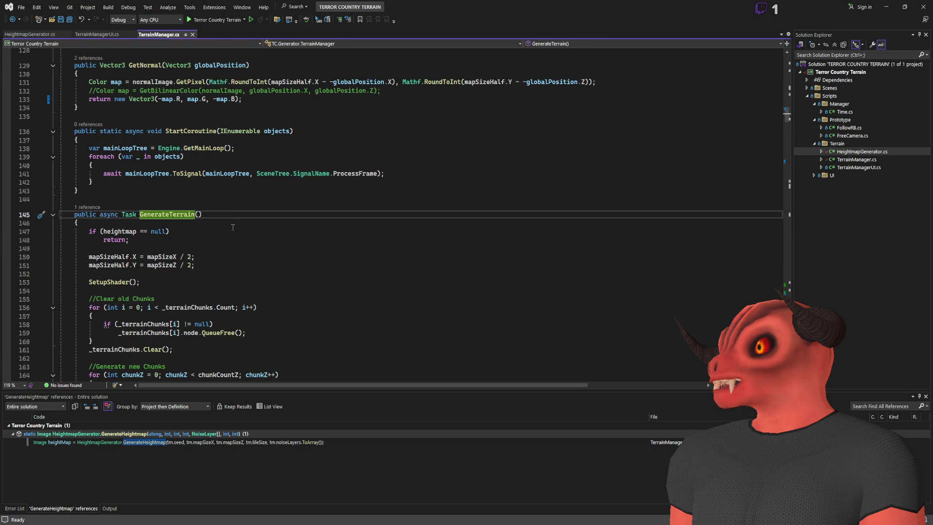
scroll(233, 216, down, 3)
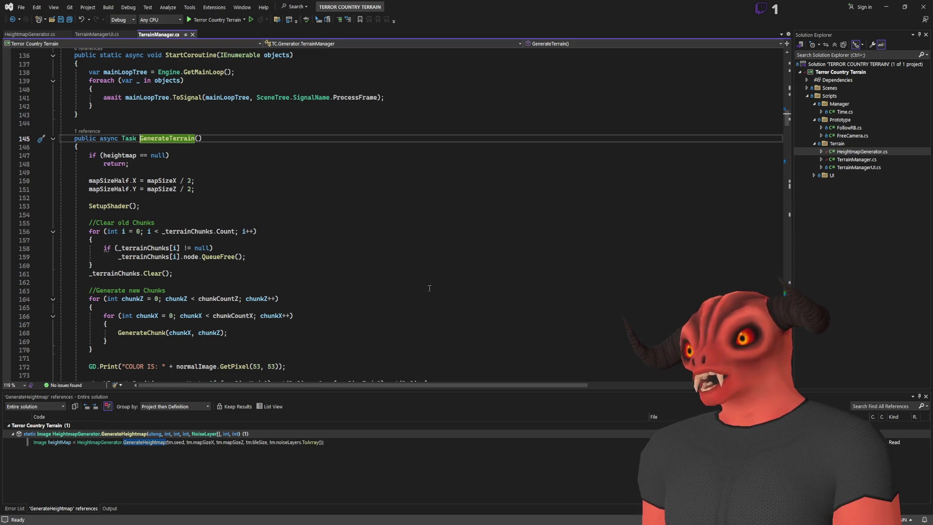
scroll(418, 213, up, 7)
click(82, 36)
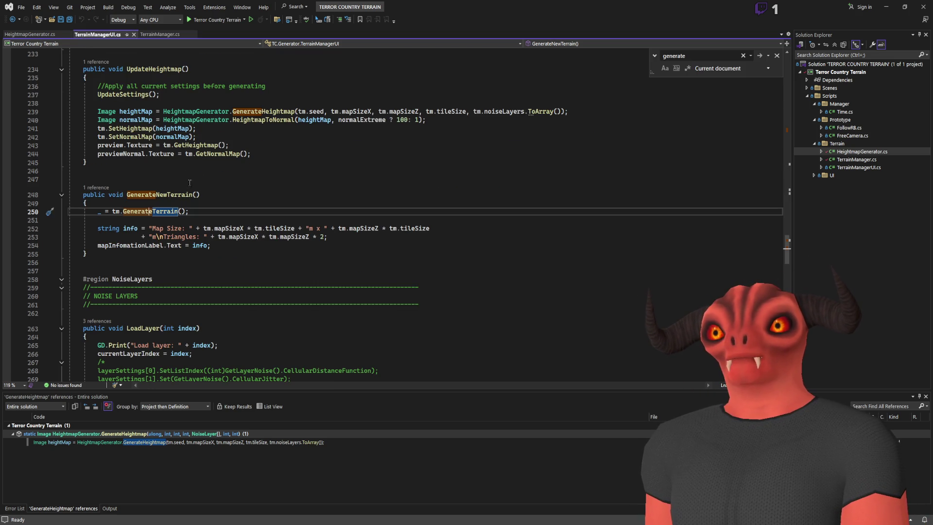
- Review the heightmap update lines 239–245 and the _Ready method, then return to Godot
scroll(265, 247, up, 5)
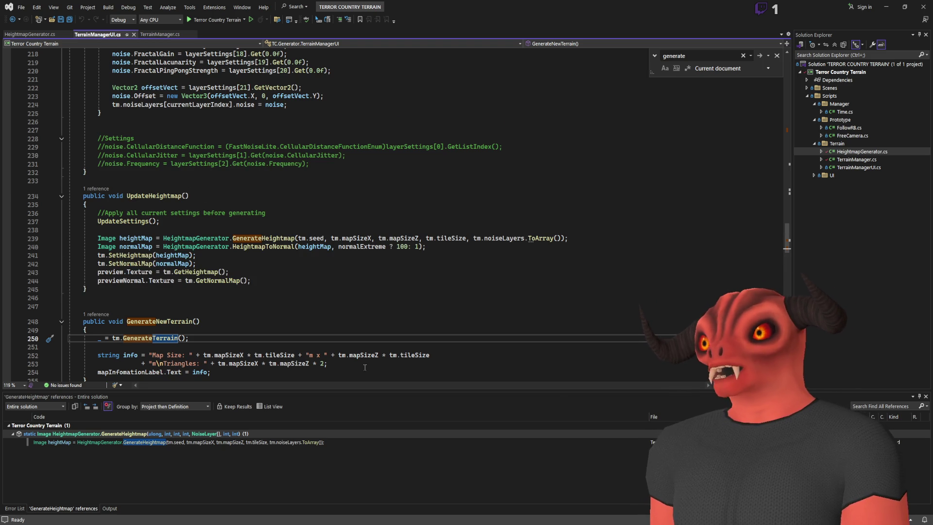
click(285, 238)
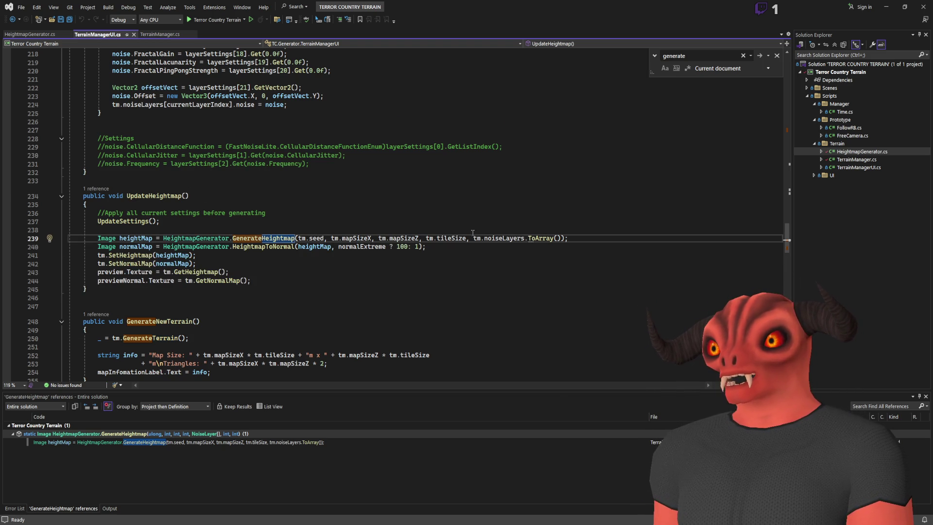
drag(290, 238, 290, 291)
click(289, 291)
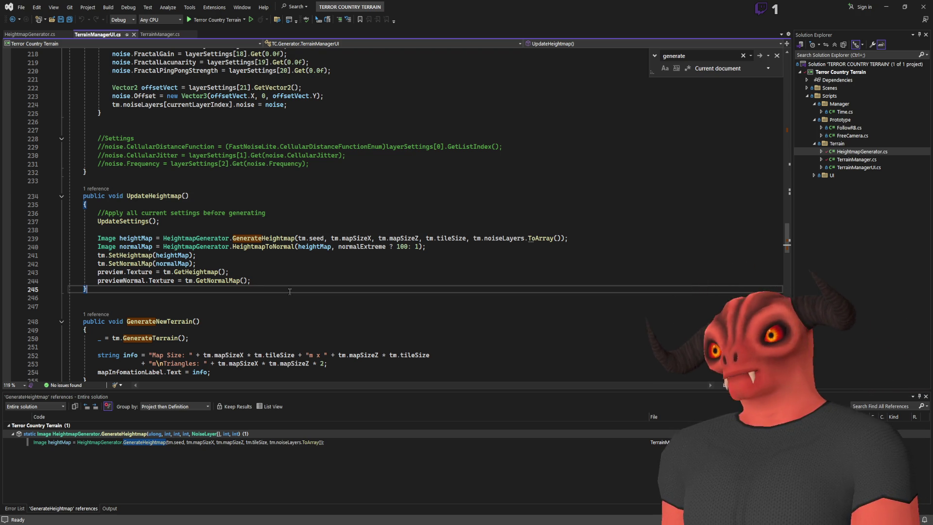
scroll(291, 281, up, 20)
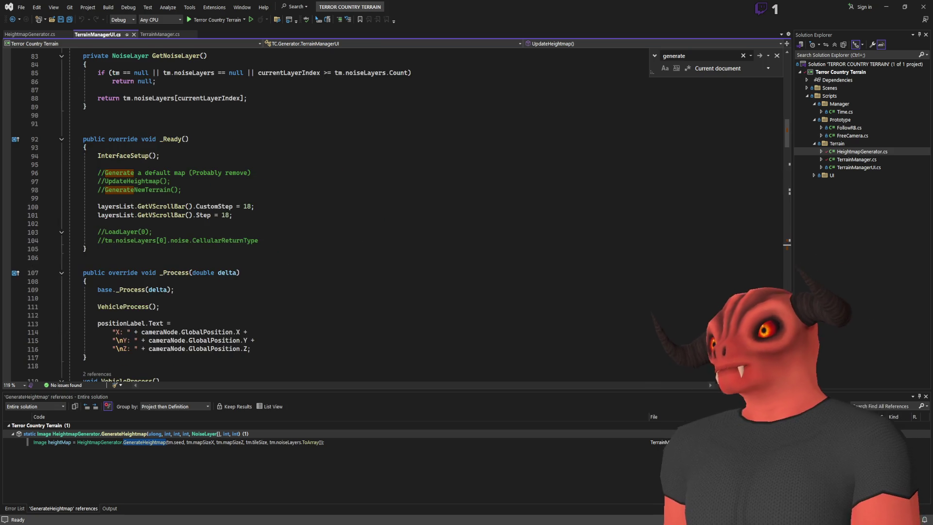
key(alt+Tab)
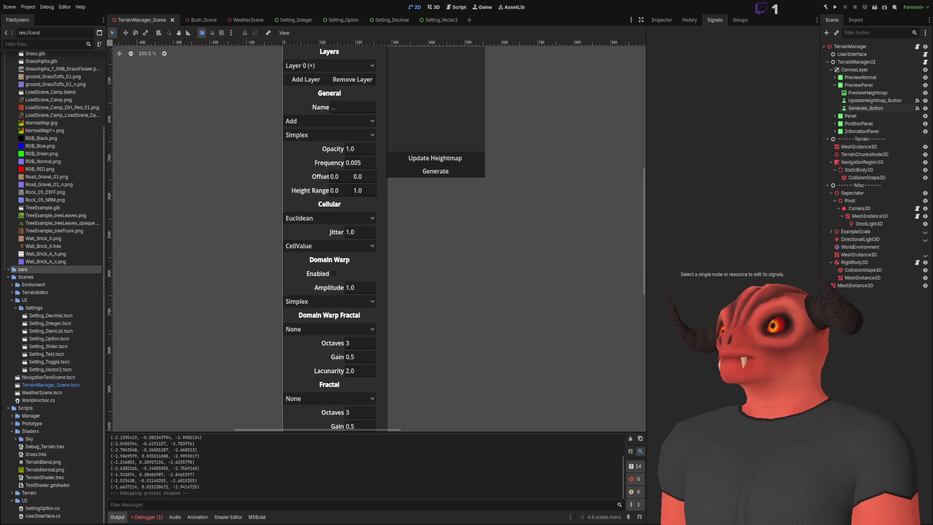
- Show TerrainManager_Scene in the 3D workspace from above and collapse the TerrainManagerUI node
click(434, 7)
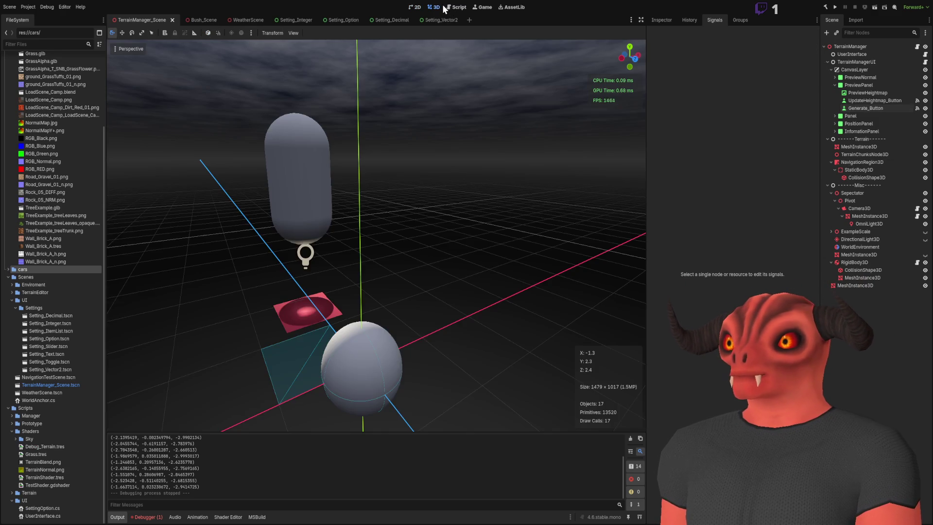
mouse_move(403, 169)
mouse_down()
mouse_move(419, 147)
mouse_move(366, 181)
mouse_move(406, 153)
mouse_move(776, 152)
mouse_up()
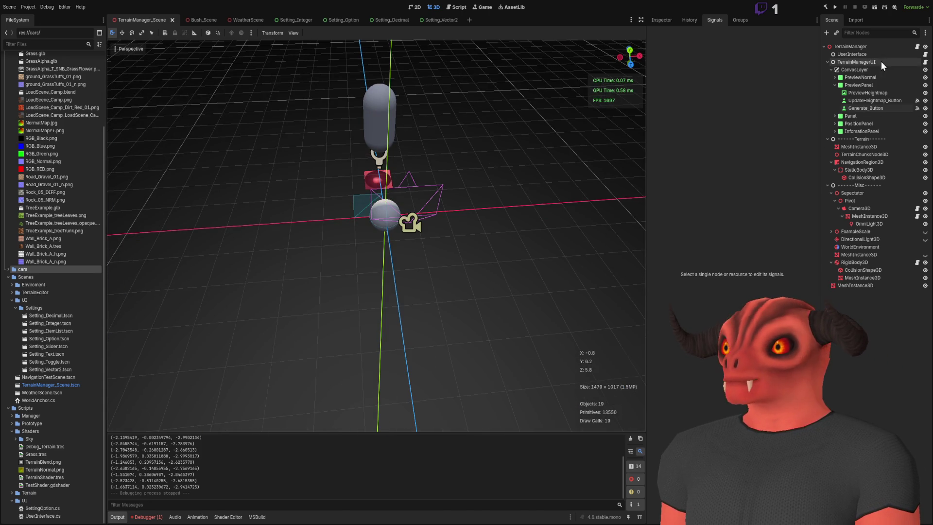
click(827, 63)
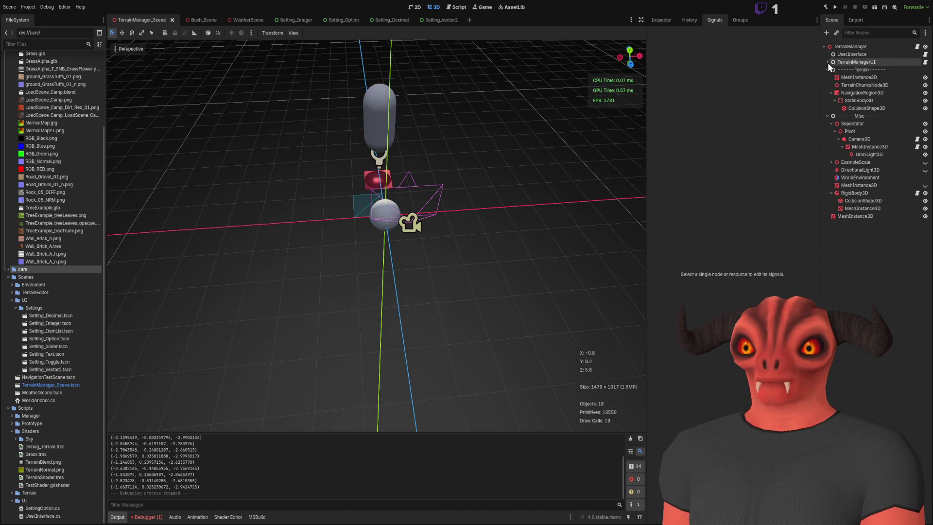
drag(294, 126, 299, 126)
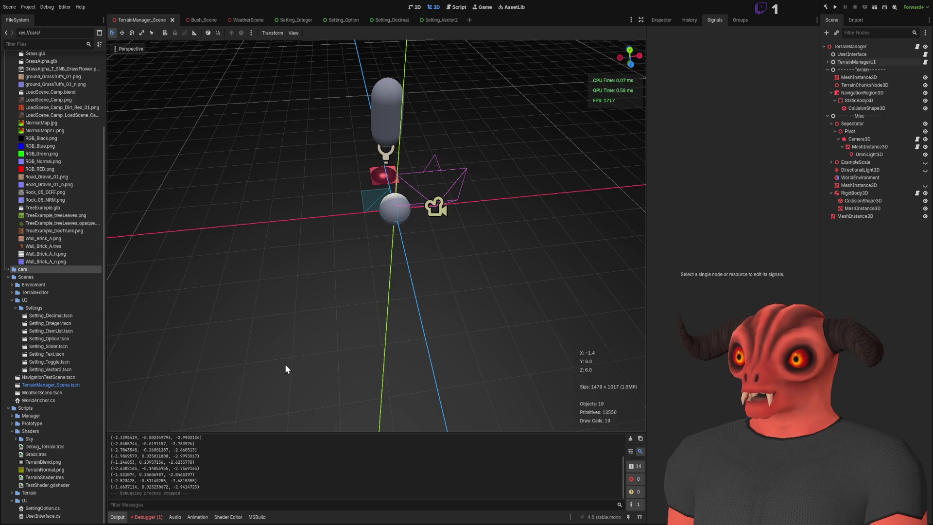
- Save the scene as WorldGeneration and delete the TerrainManagerUI and Sepectator nodes
click(403, 386)
click(861, 61)
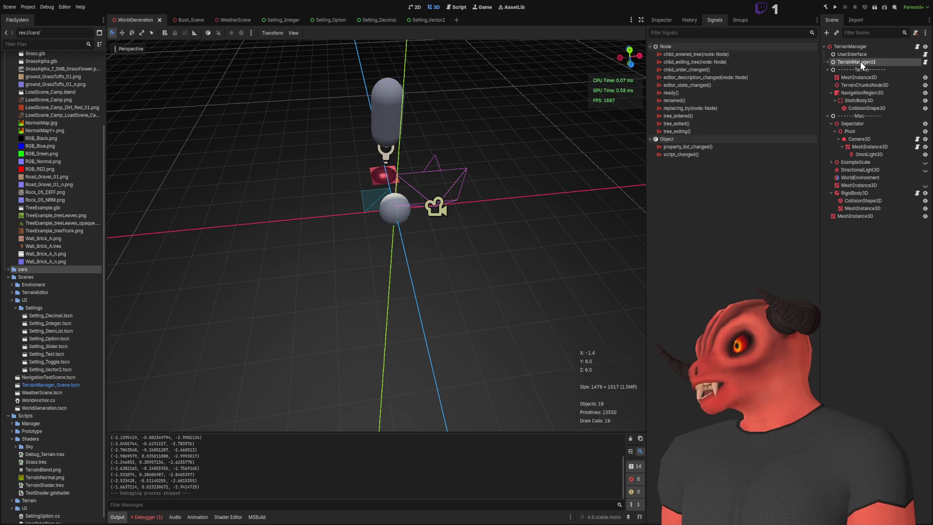
key(Delete)
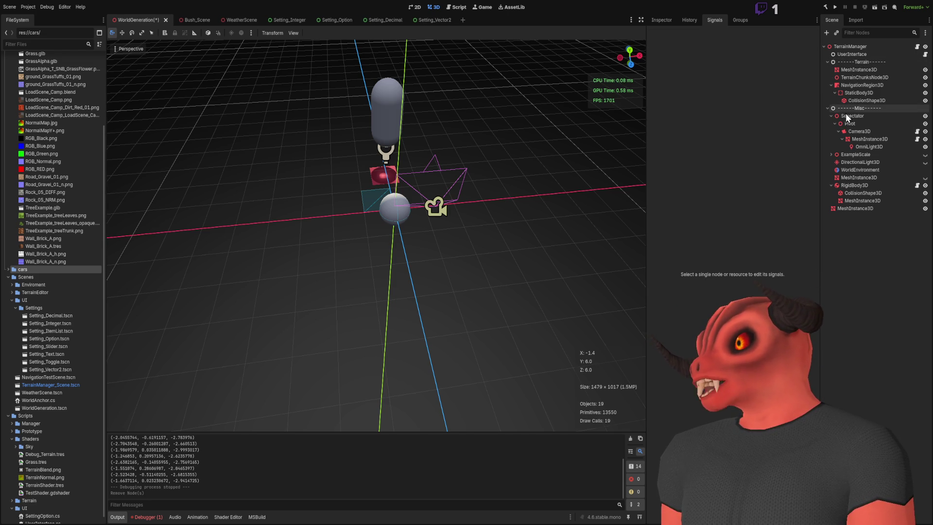
click(846, 117)
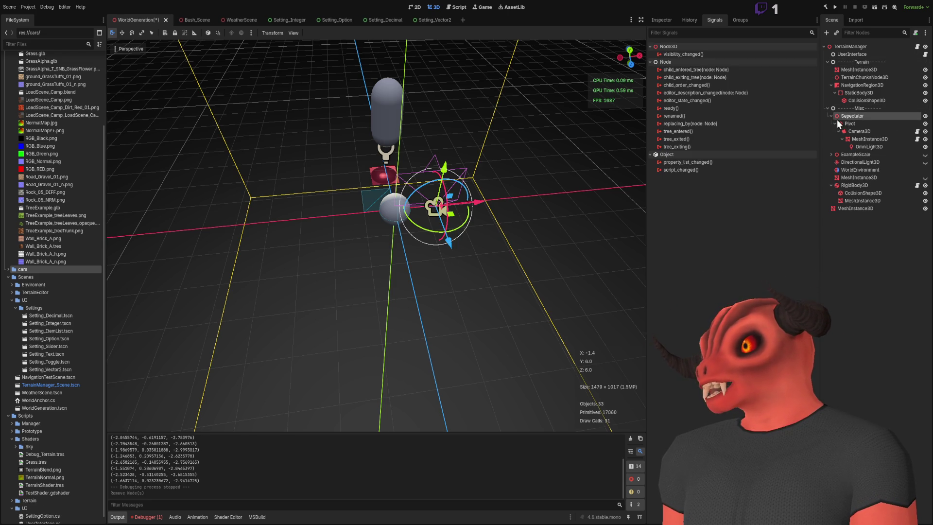
click(831, 116)
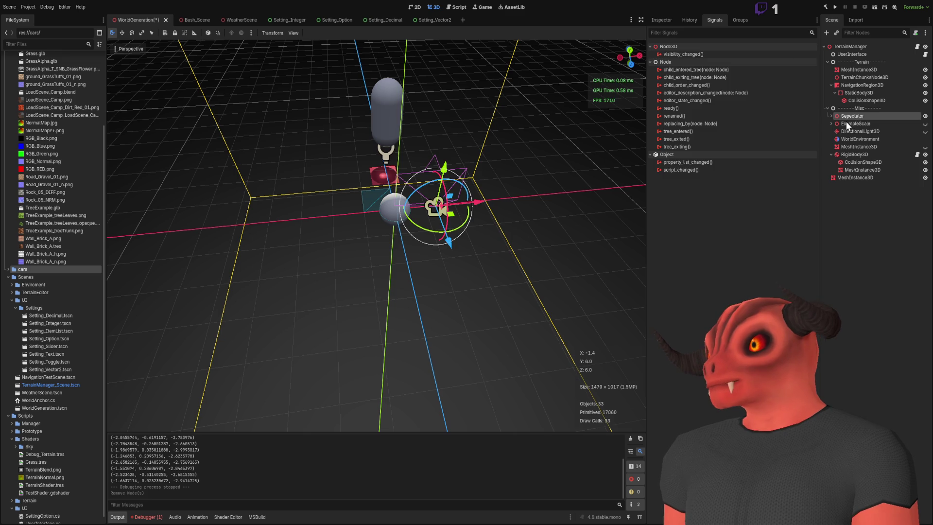
key(Delete)
- Delete the red mesh node and the RigidBody3D with its children
click(380, 181)
click(844, 176)
click(844, 171)
key(Delete)
click(848, 147)
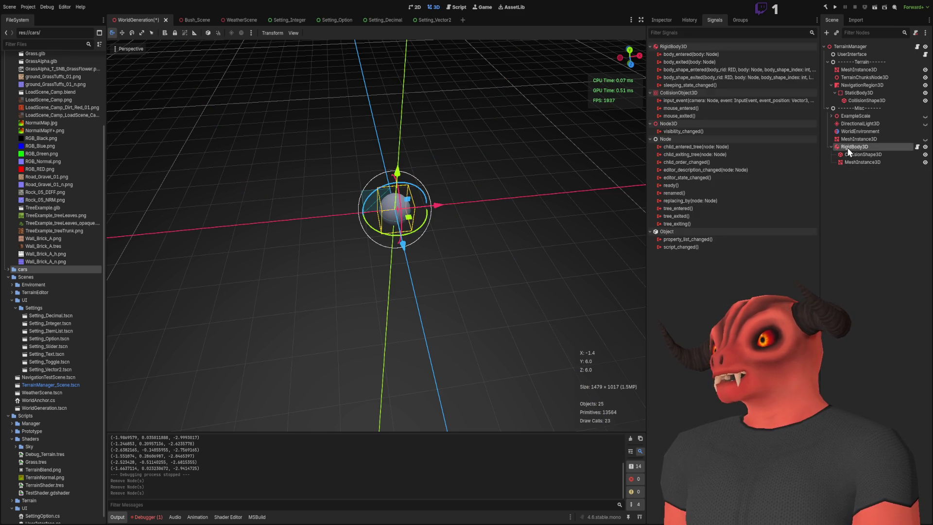
key(Delete)
- Show MeshInstance3D3's properties under ExampleScale in the Inspector
click(852, 133)
key(ctrl+z)
key(ctrl+z)
key(ctrl+z)
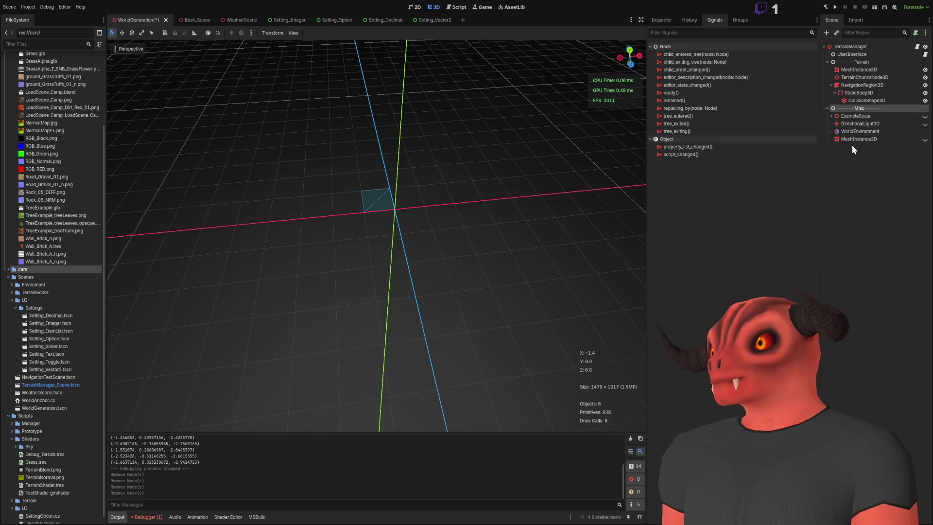
key(Down)
key(Down)
key(Up)
click(660, 20)
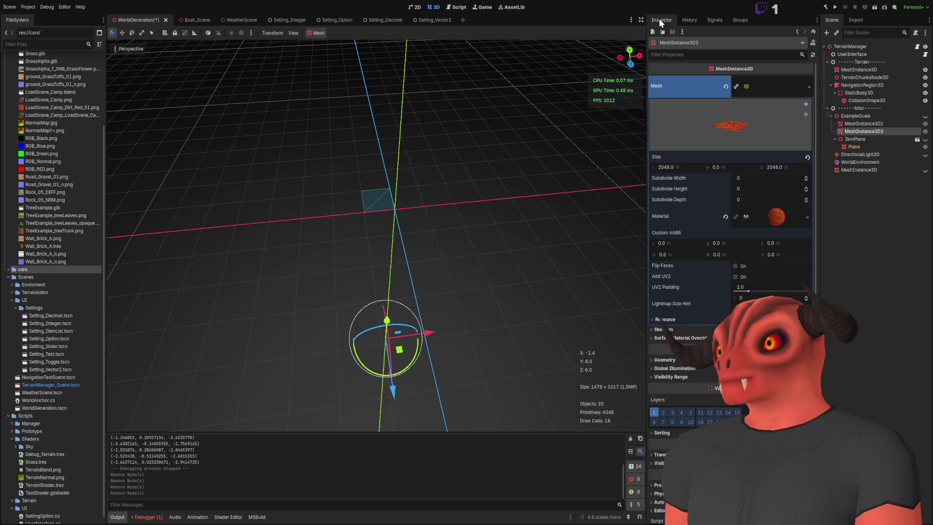
- Preview the ExampleScale group's red terrain planes, then delete the whole group
click(875, 125)
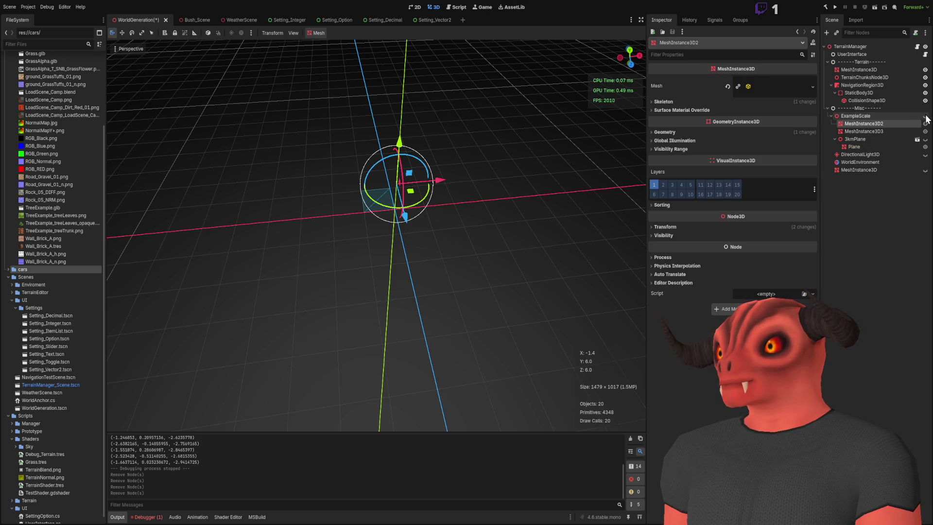
click(925, 116)
drag(377, 273, 370, 190)
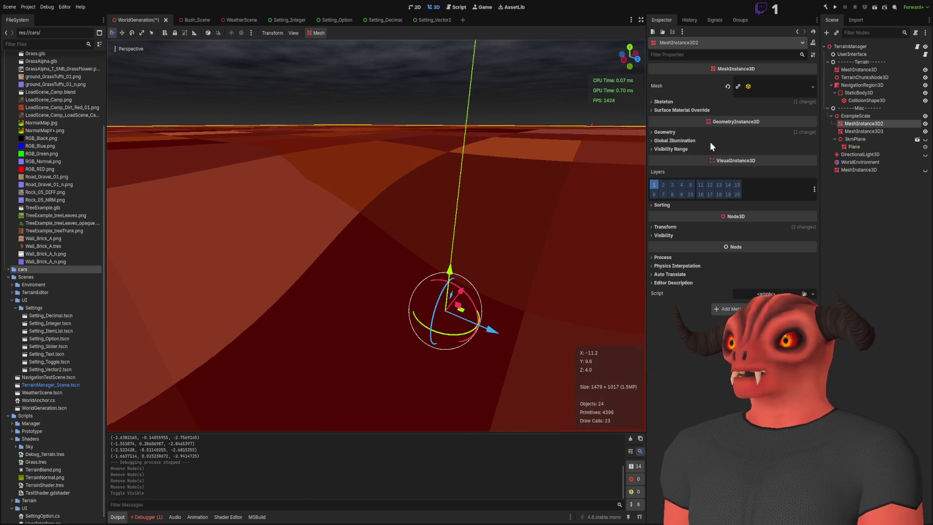
click(870, 115)
key(Delete)
- Expand the Misc group to list its children
click(826, 108)
click(828, 107)
click(826, 108)
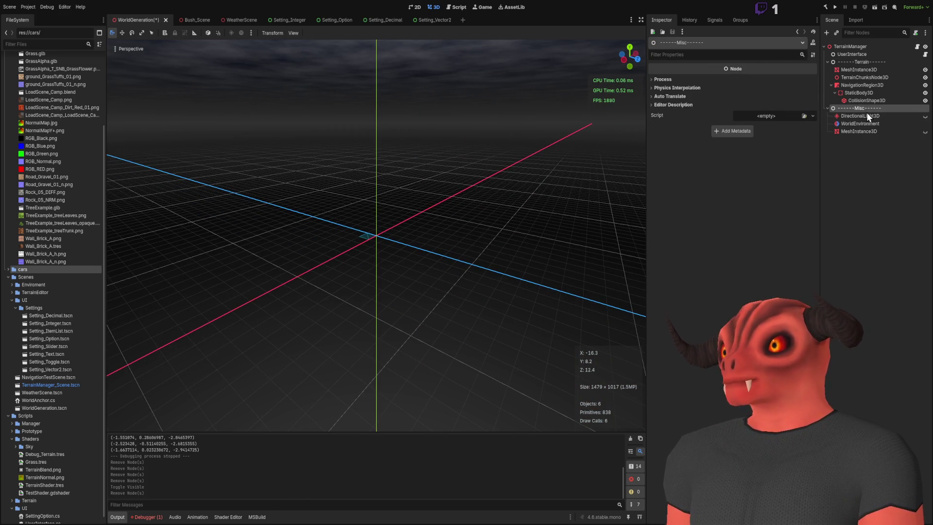
- Inspect the 1536 × 64 × 1536 box MeshInstance3D under Misc, then delete it
click(859, 132)
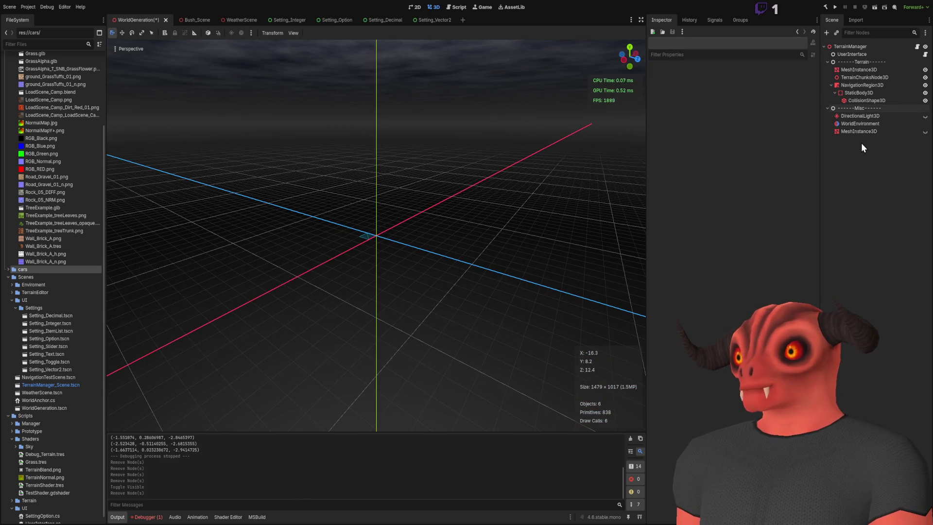
key(w)
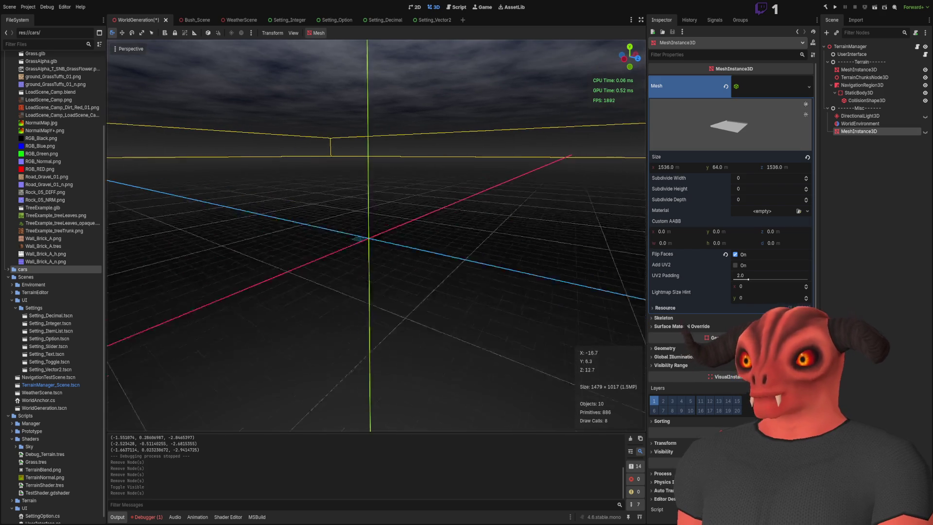
key(w)
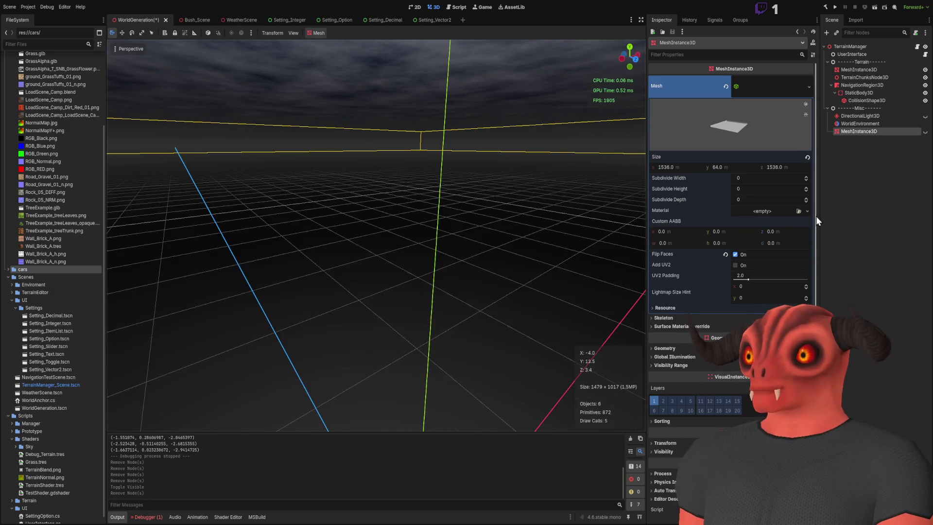
click(925, 132)
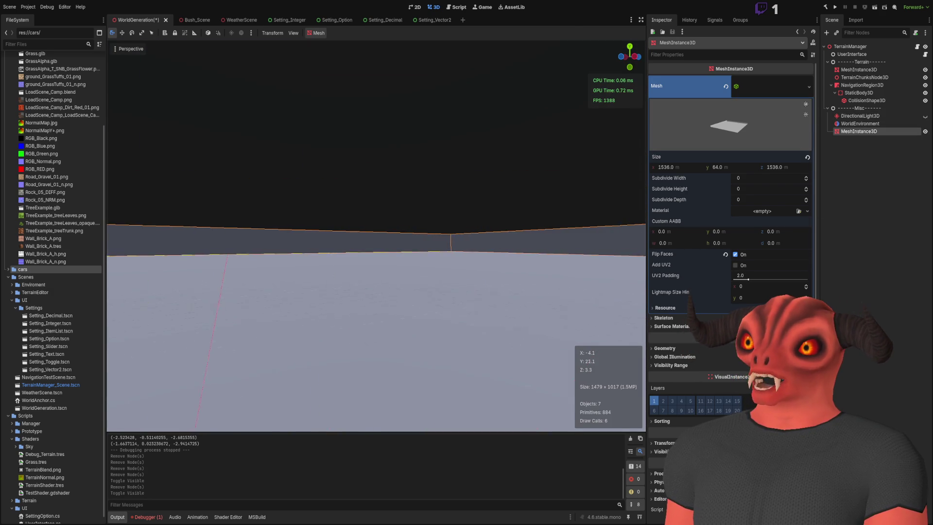
key(w)
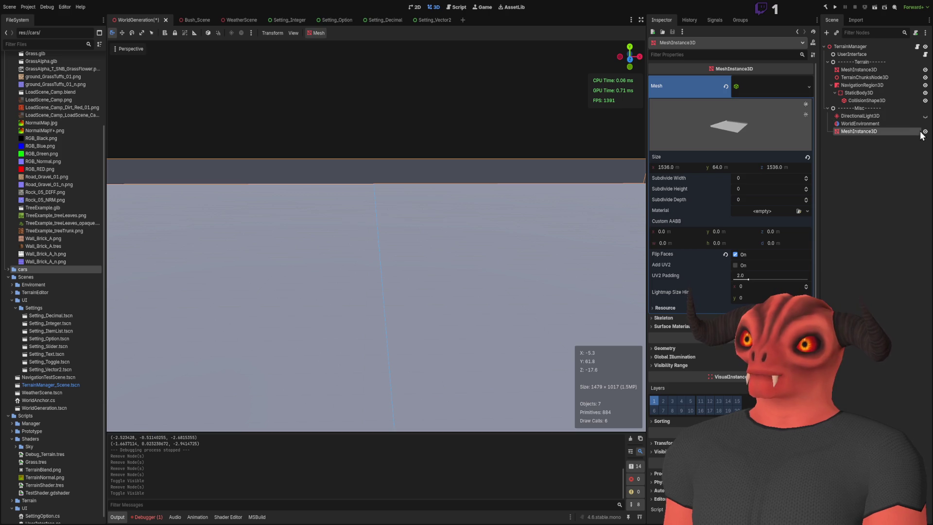
click(925, 131)
click(899, 142)
click(866, 132)
click(888, 139)
click(881, 135)
key(Delete)
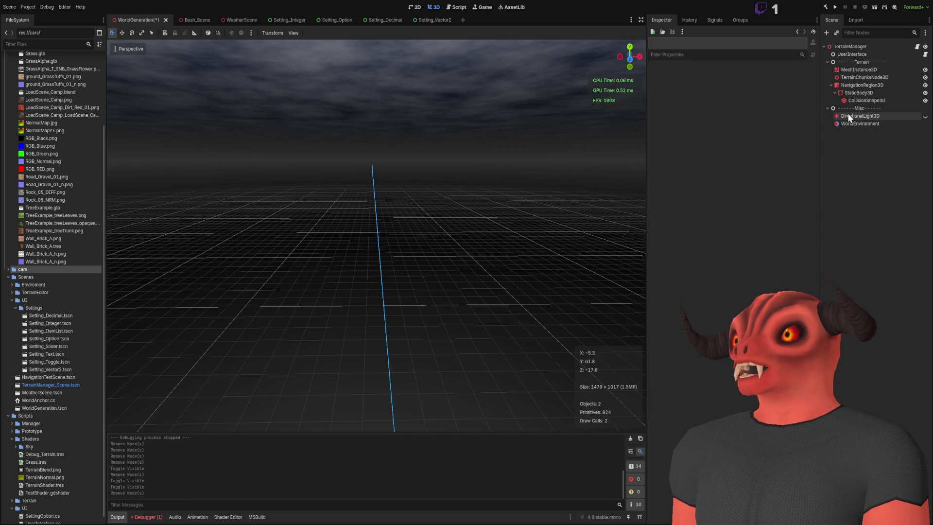
click(860, 109)
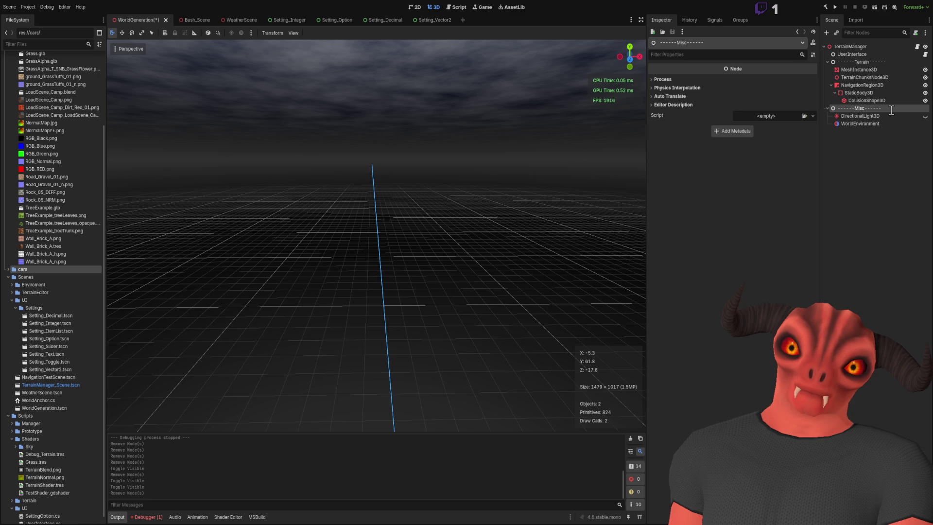
- Rename the ------Misc------ group to Environment, collapse it, and save the WorldGeneration scene
text(Environment)
key(Return)
click(842, 141)
click(842, 109)
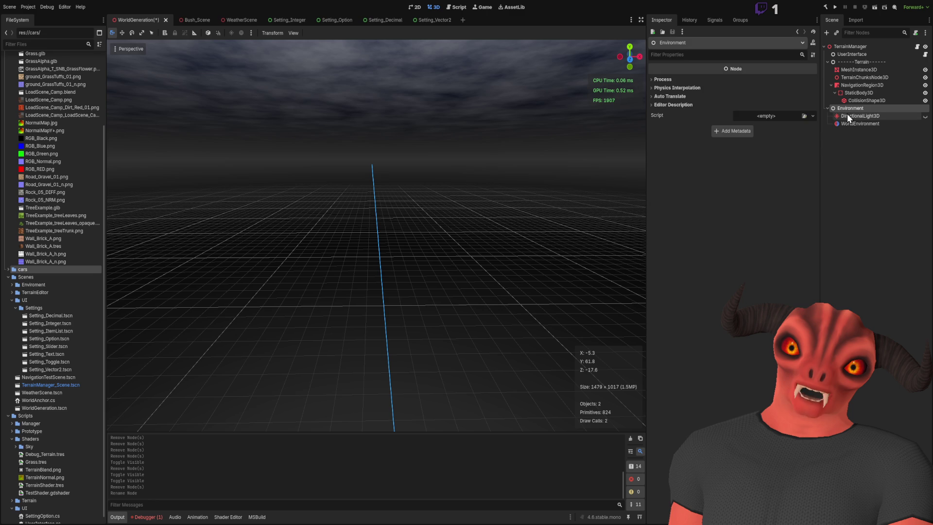
click(828, 108)
key(ctrl+s)
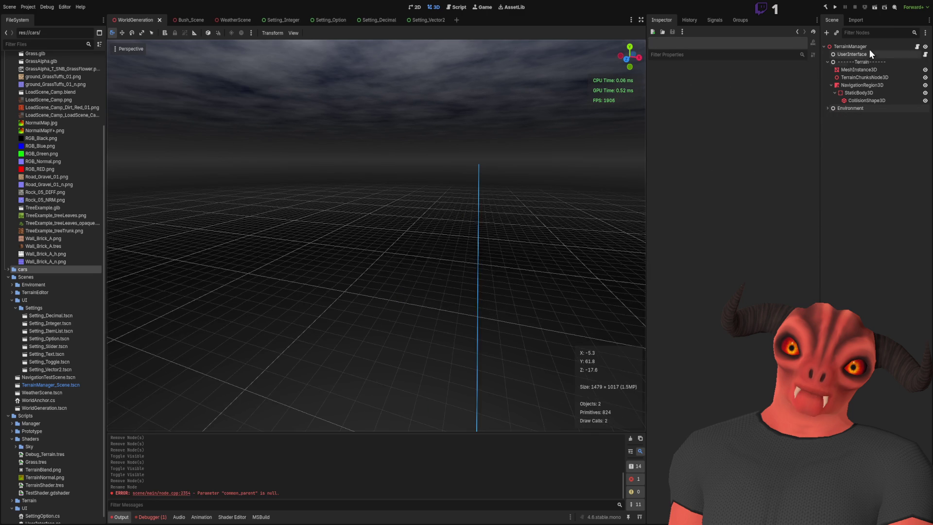
- Delete the UserInterface node and inspect the terrain MeshInstance3D and its material
click(868, 53)
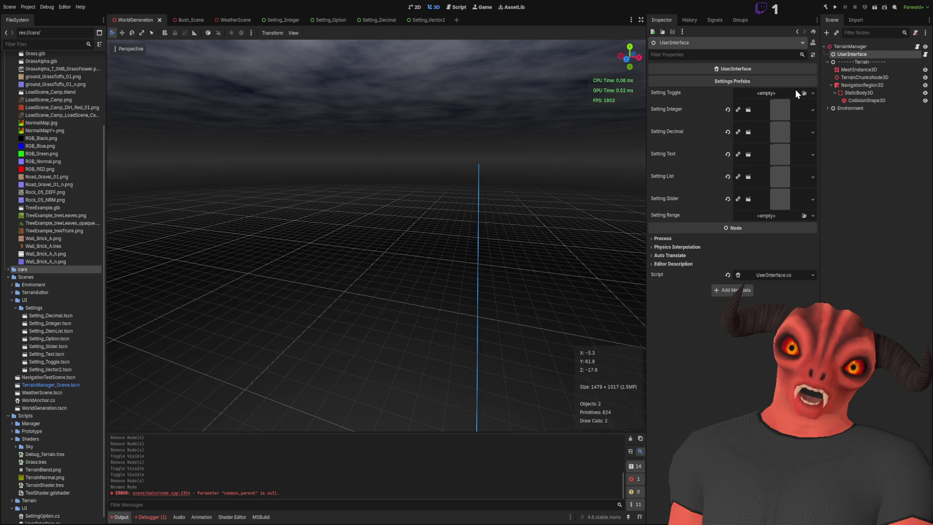
key(Delete)
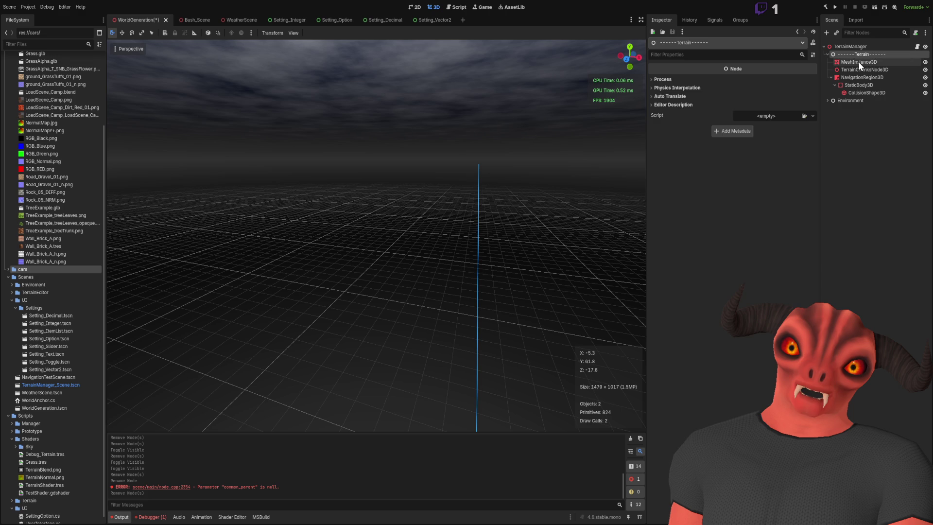
click(859, 63)
drag(594, 106, 600, 146)
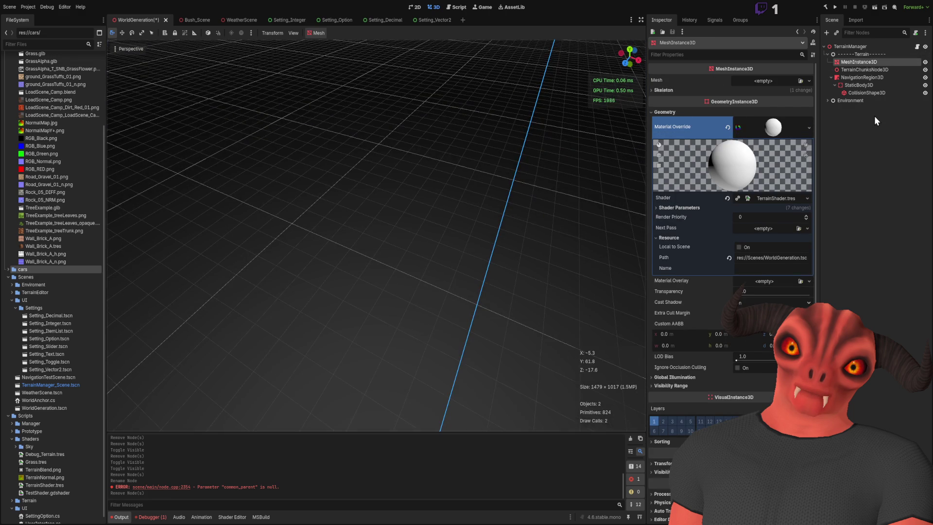
- Review TerrainChunksNode3D, NavigationRegion3D, StaticBody3D and its HeightMapShape3D collision shape in the Inspector
click(865, 71)
click(865, 77)
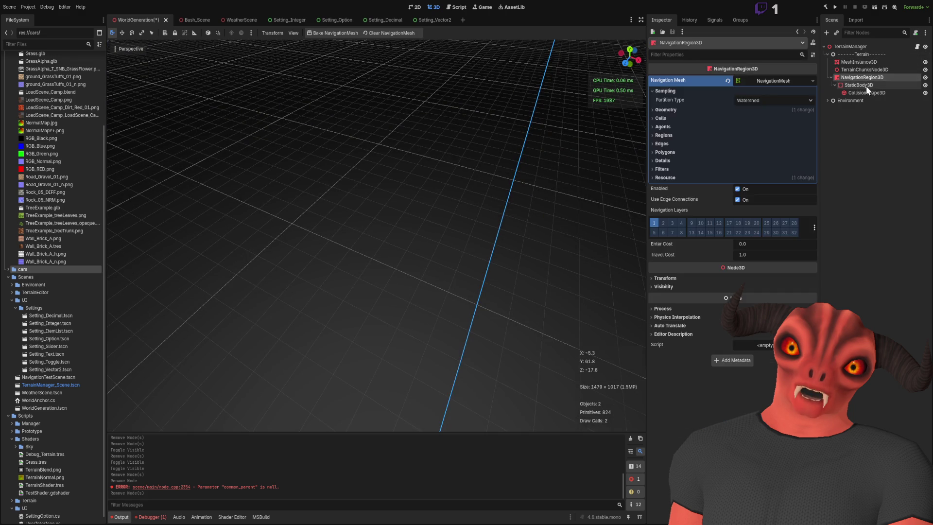
click(868, 92)
click(867, 86)
click(867, 78)
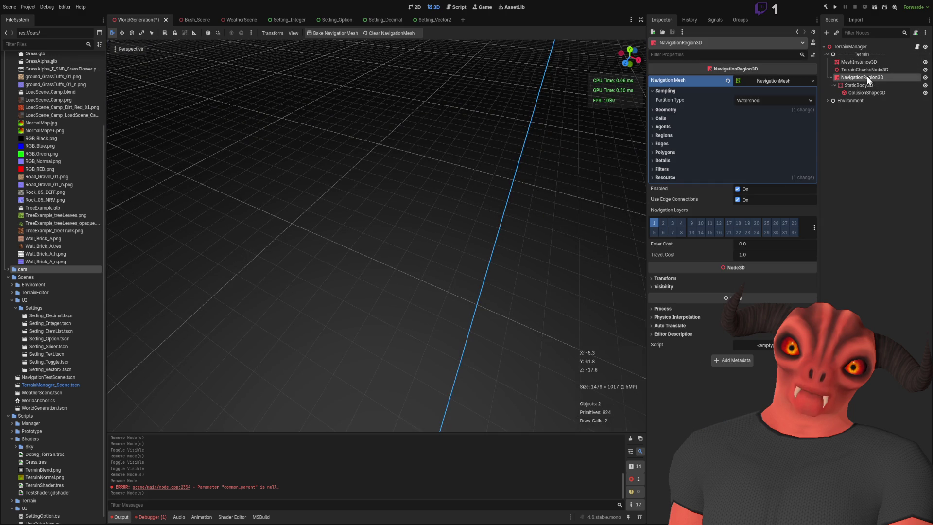
click(869, 86)
click(871, 93)
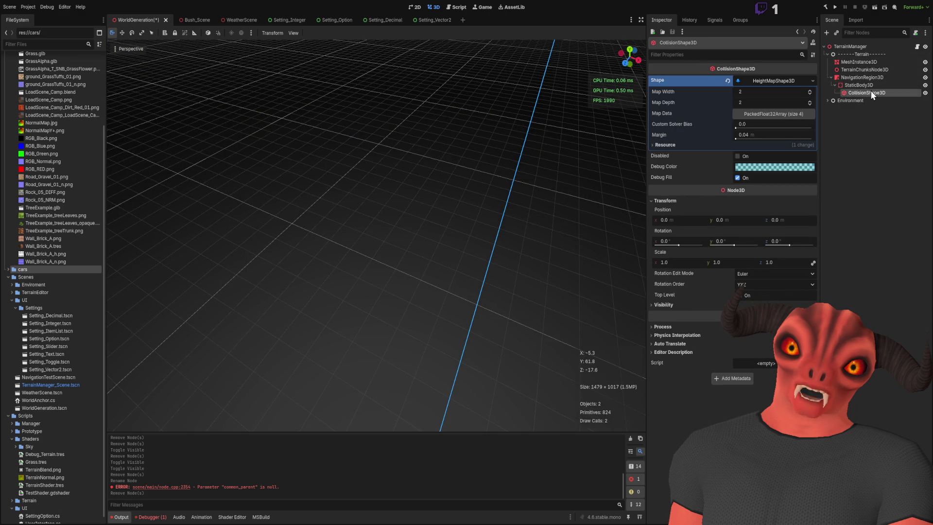
click(865, 87)
click(864, 92)
text(Height_)
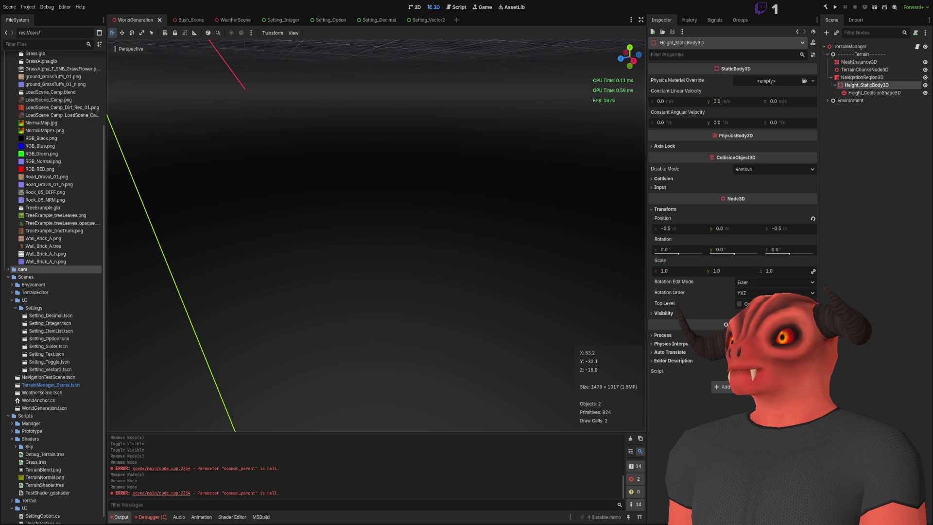
- Focus the viewport on Height_StaticBody3D, collapse NavigationRegion3D, and select TerrainManager
key(f)
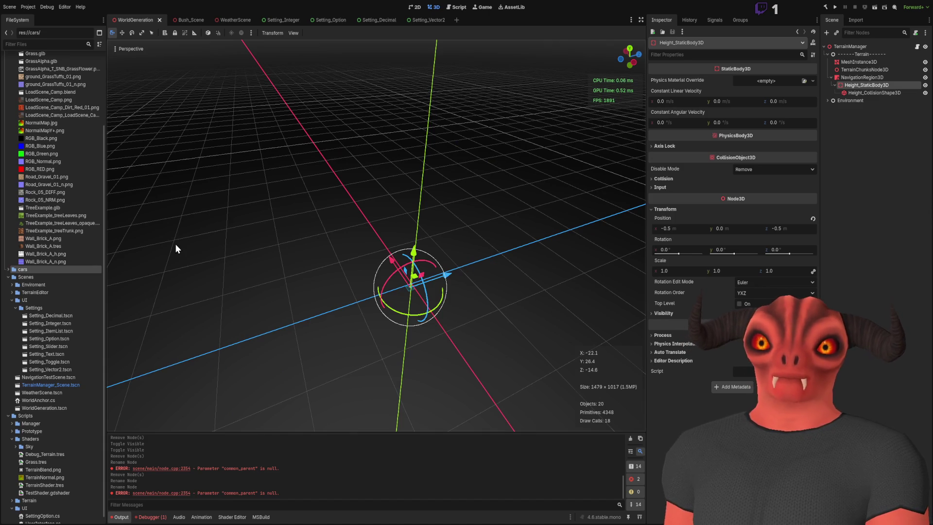
click(854, 164)
click(830, 78)
click(863, 50)
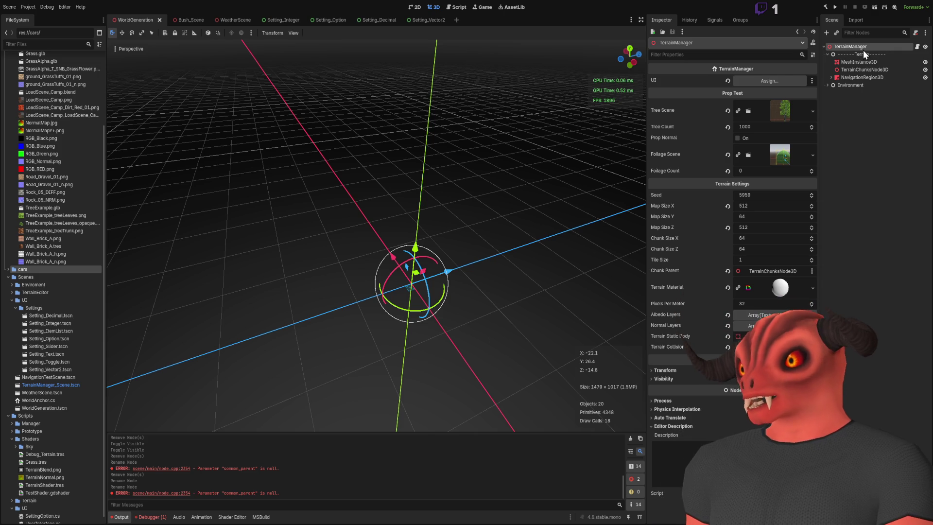
- Reset TerrainManager's UI property to default, save the scene, and bring up TerrainManager.cs in Visual Studio
click(882, 162)
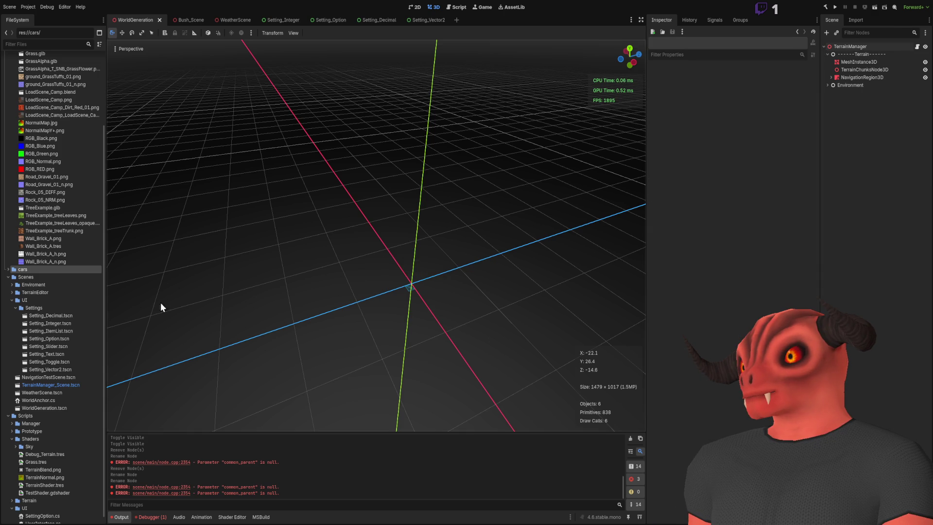
scroll(58, 340, down, 1)
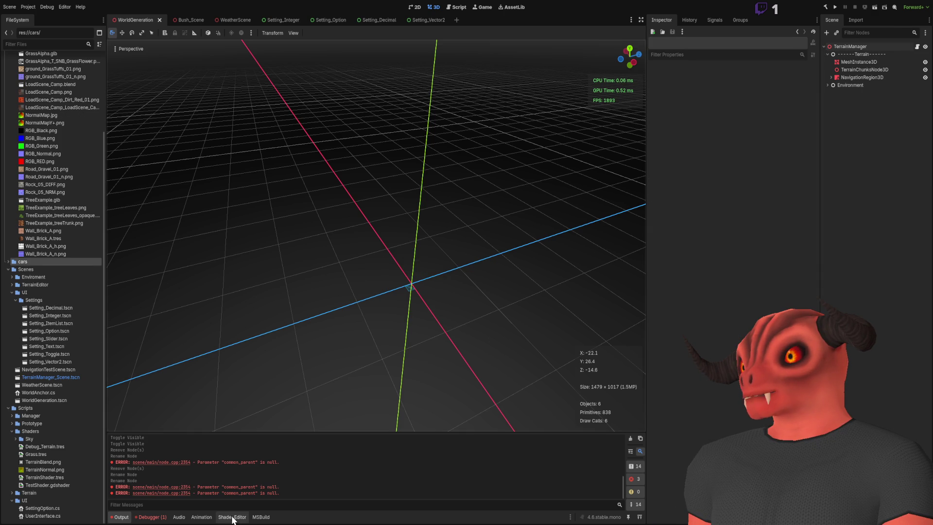
click(861, 47)
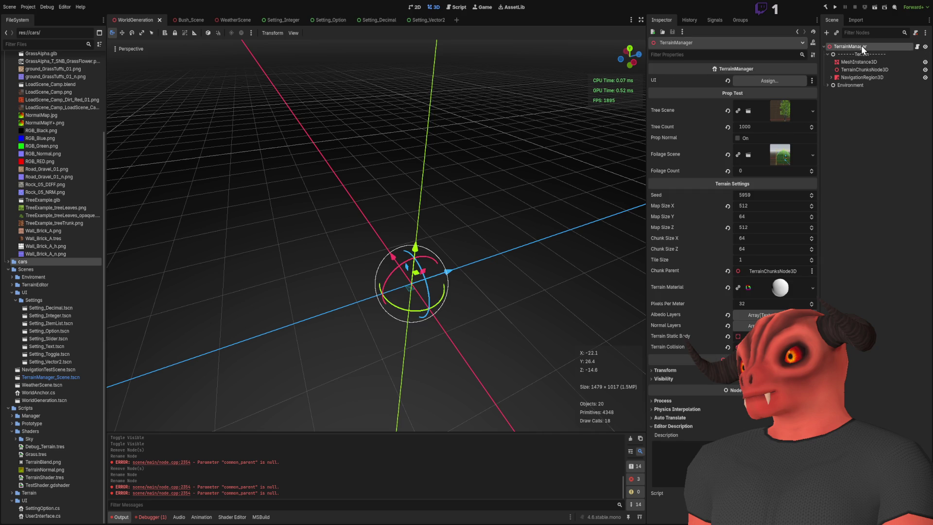
click(728, 81)
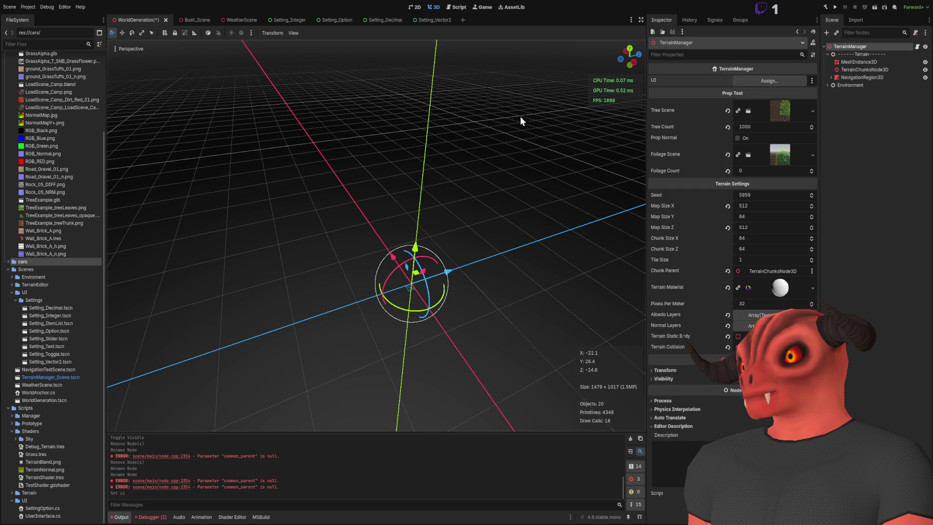
scroll(520, 115, up, 1)
key(ctrl+s)
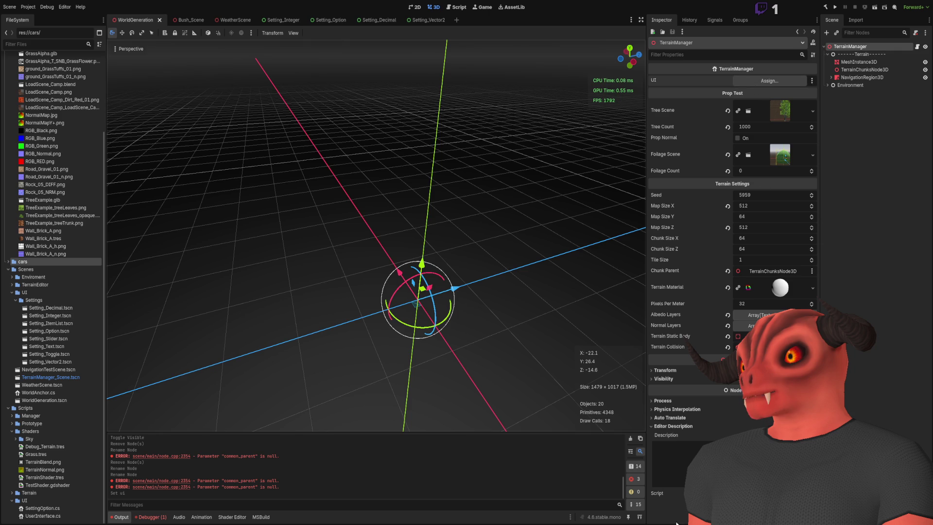
key(alt+Tab)
click(159, 34)
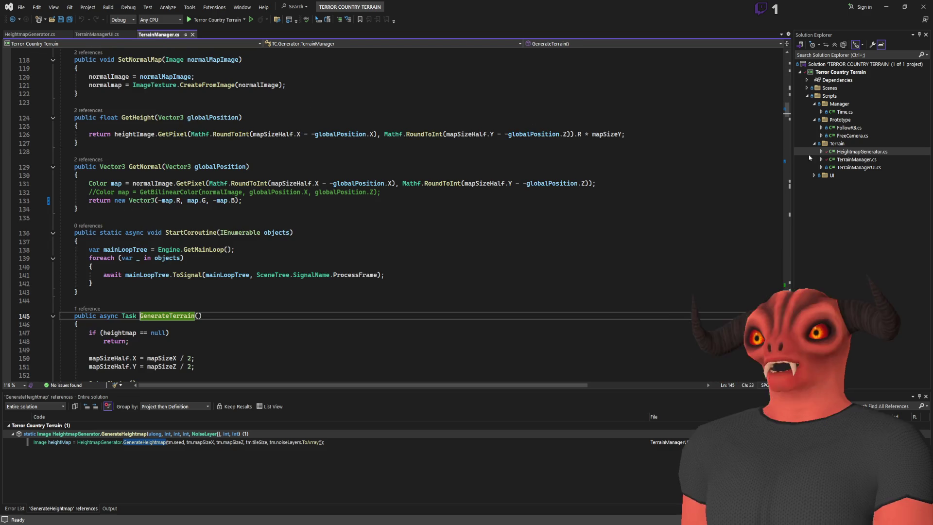
- List references to the ui field on line 11 of TerrainManager.cs, delete its declaration, and save
click(787, 47)
click(198, 143)
key(shift+F12)
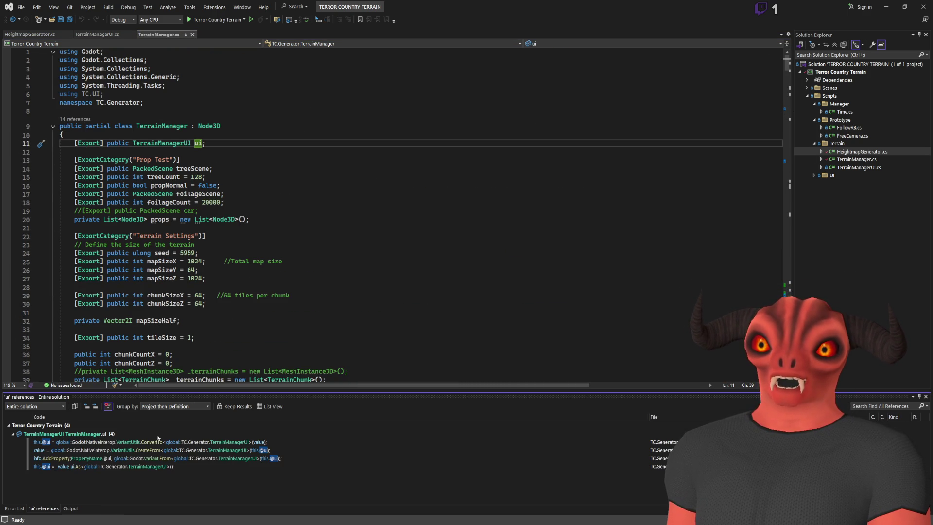
drag(228, 152, 231, 136)
key(Delete)
key(ctrl+s)
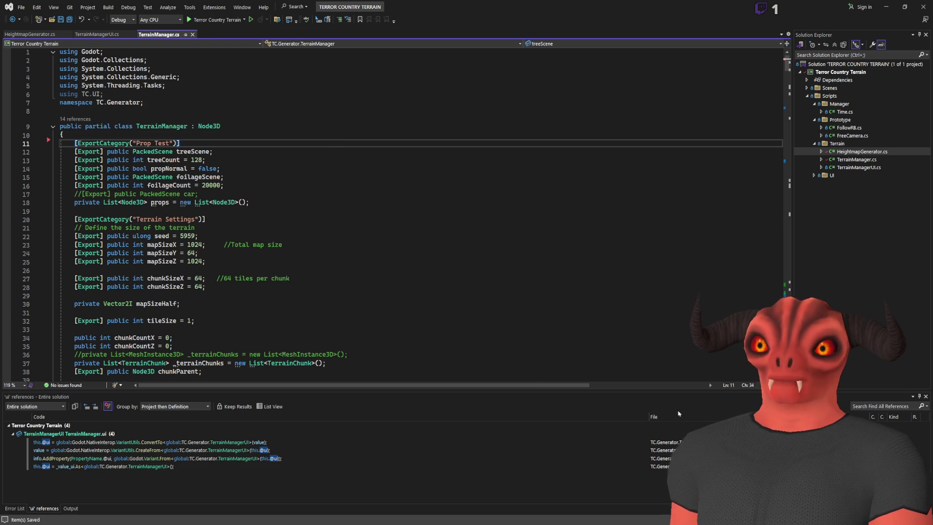
key(alt+Tab)
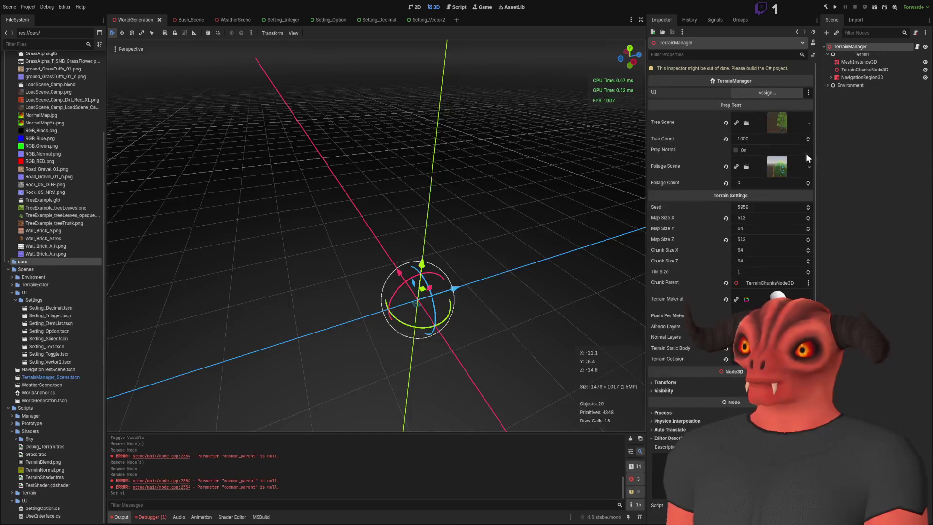
- Rebuild the C# project and select TerrainManager to check its updated properties
click(835, 147)
click(825, 7)
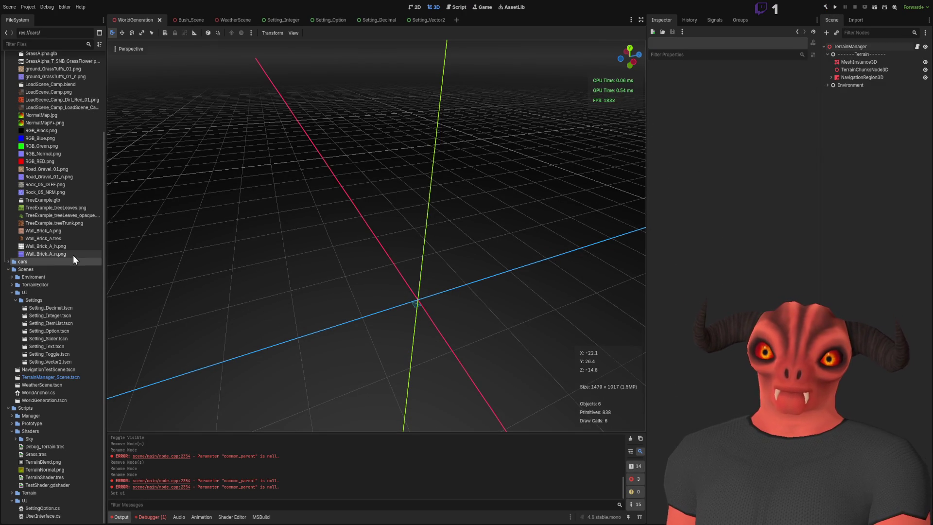
click(858, 45)
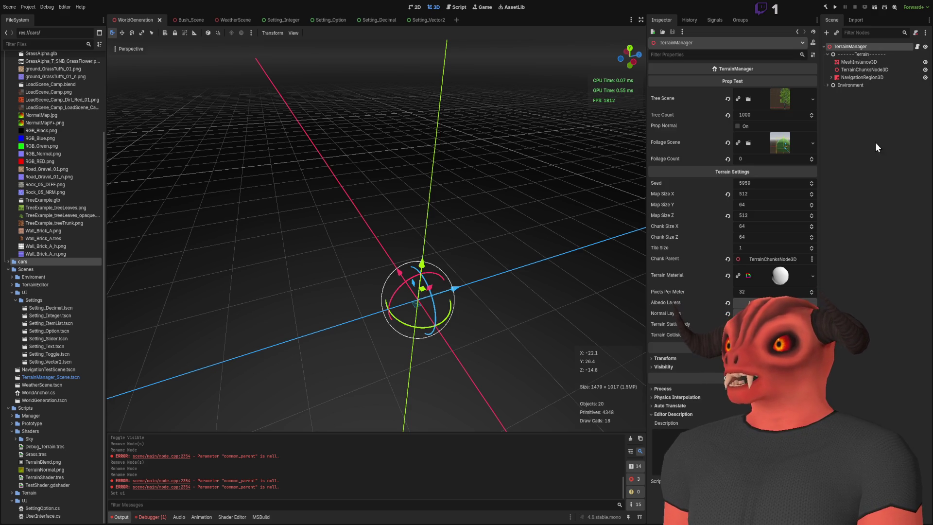
- Expand the Scripts/Terrain folder in FileSystem and select HeightmapGenerator.cs
click(29, 492)
click(12, 492)
click(57, 479)
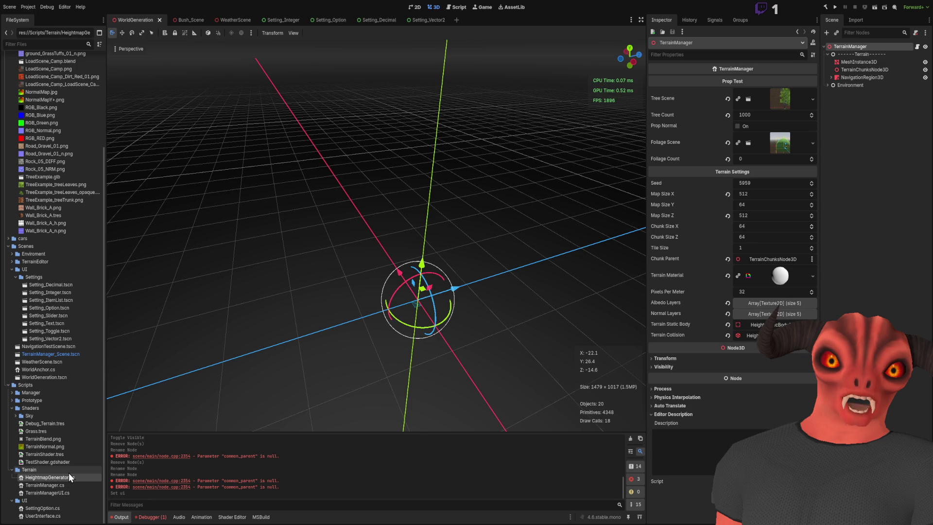
scroll(63, 372, up, 5)
scroll(64, 372, down, 5)
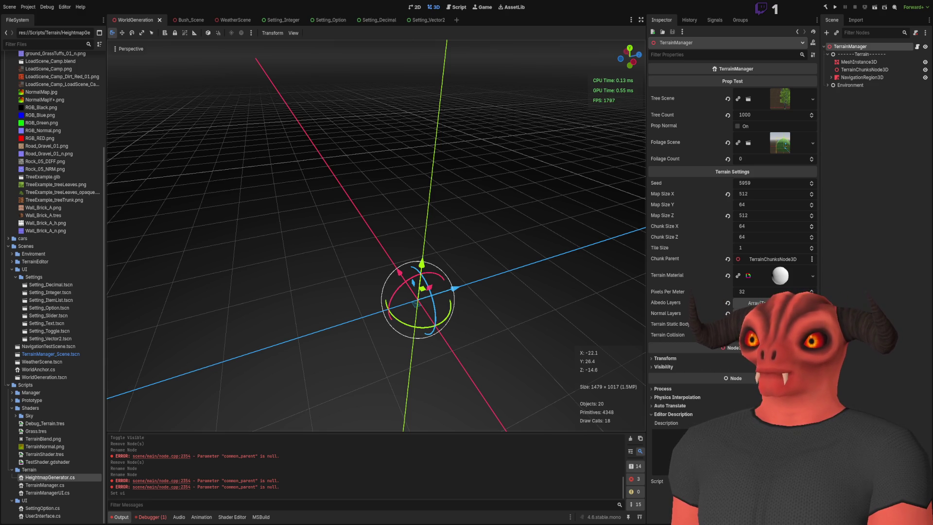
text(2)
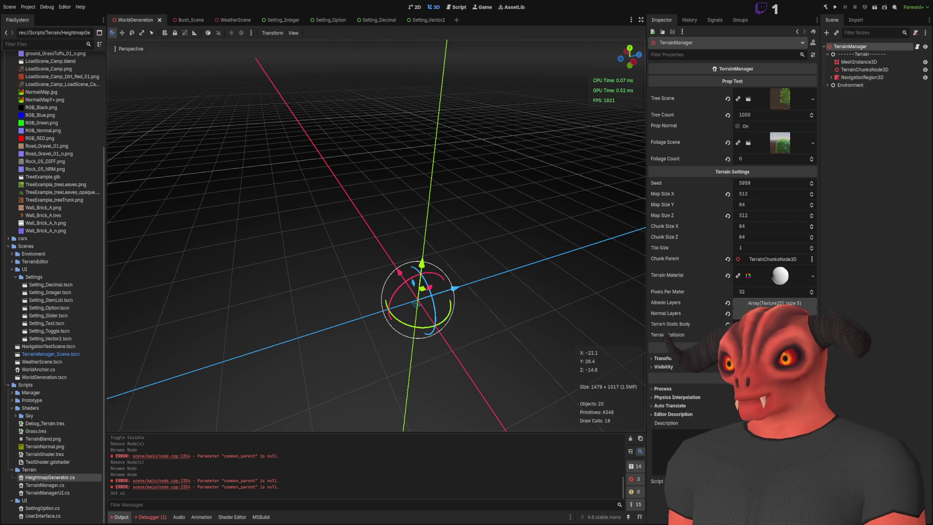
- Close the standalone Terror Country Terrain solution and open TerrainManager.cs in the main Terror Country solution
key(alt+Tab)
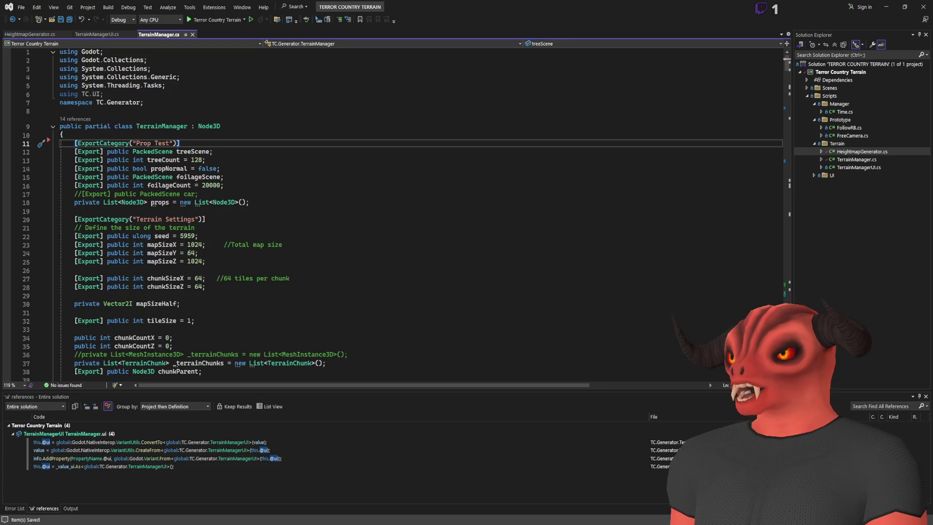
key(alt+Tab)
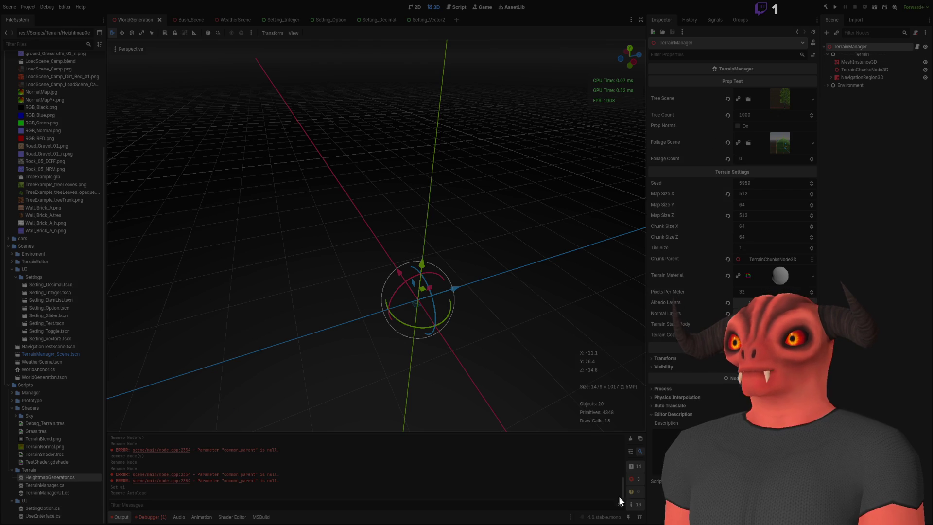
key(alt+Tab)
click(586, 184)
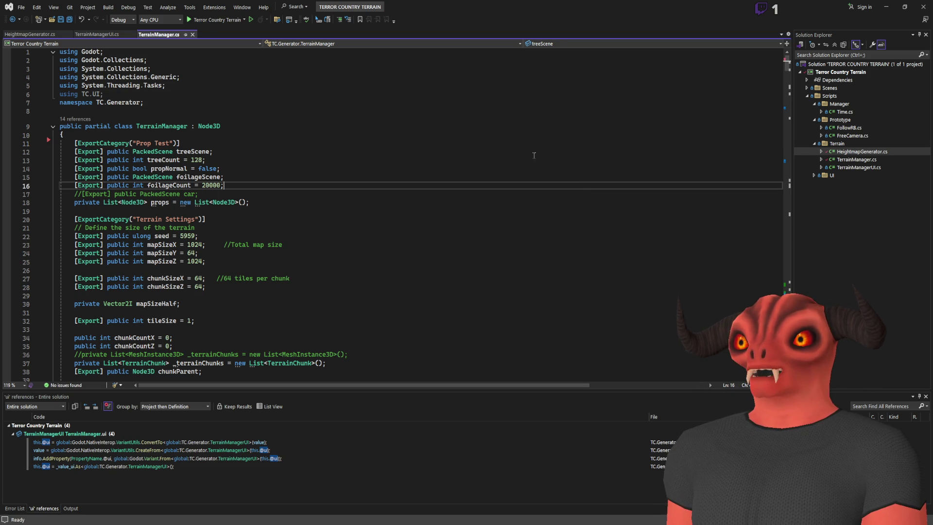
click(921, 7)
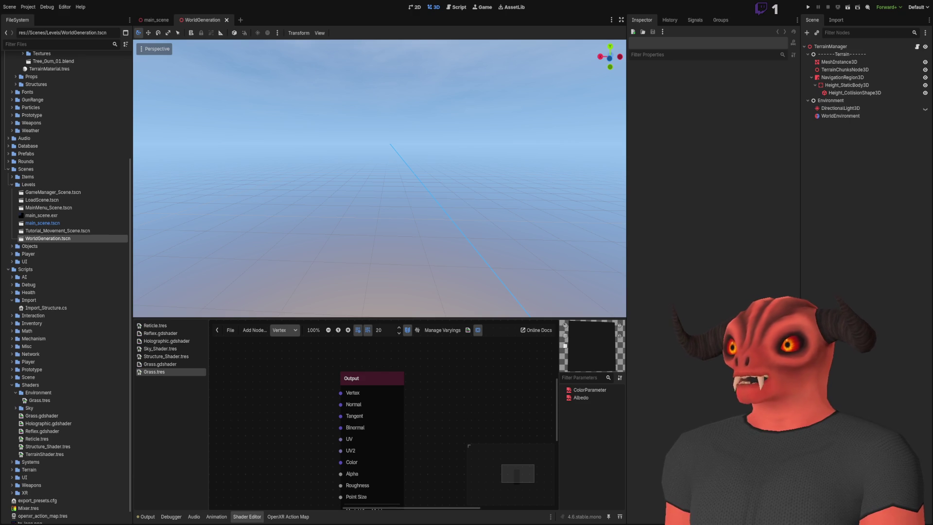
key(alt+Tab)
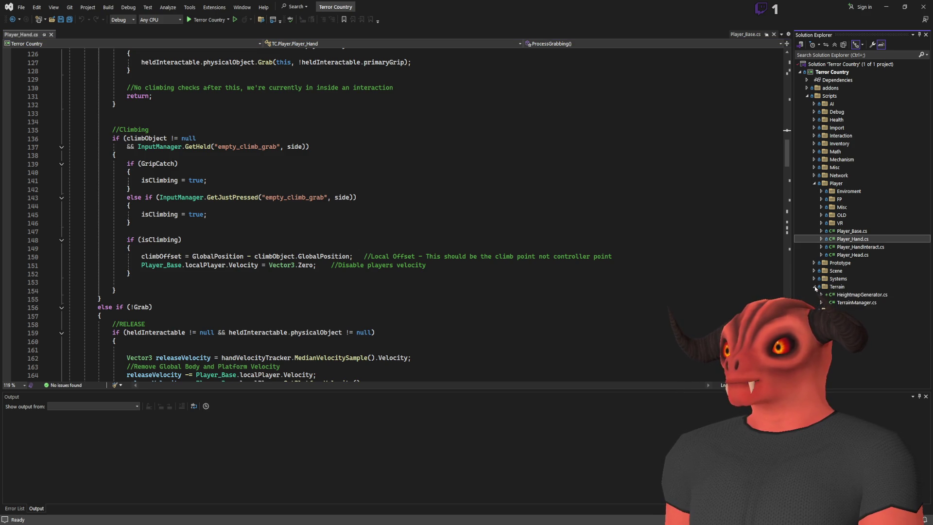
double_click(848, 303)
- Search TerrainManager.cs for 'create' and 'generatenew', then put the caret on the GenerateTerrain declaration
scroll(335, 191, down, 18)
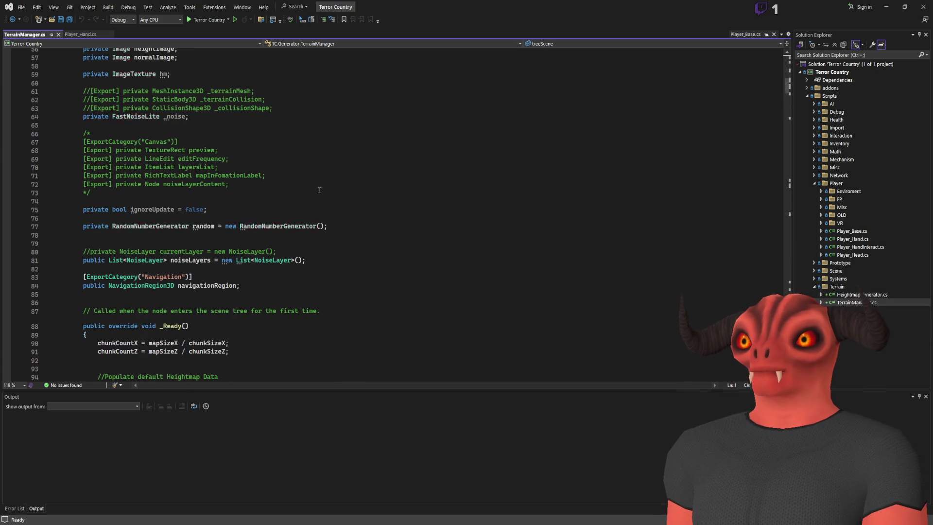
click(335, 179)
key(ctrl+f)
text(create)
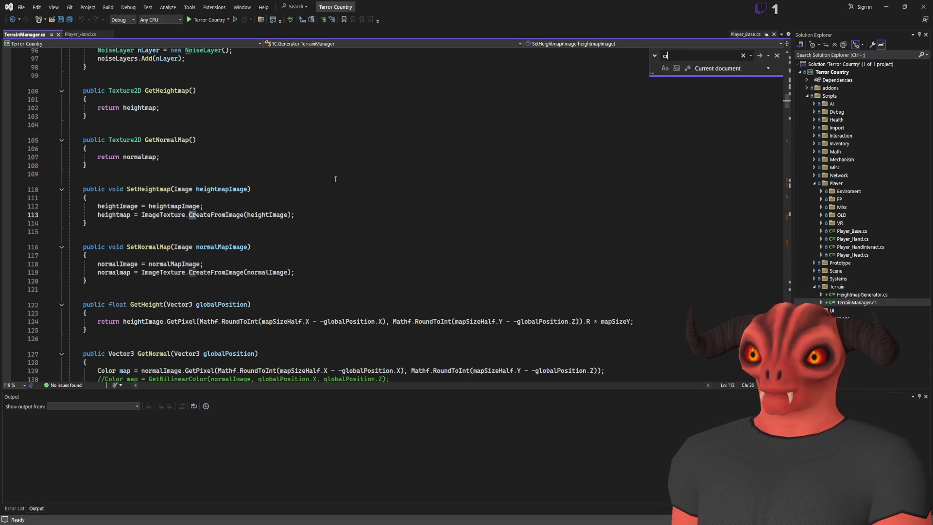
key(ctrl+f)
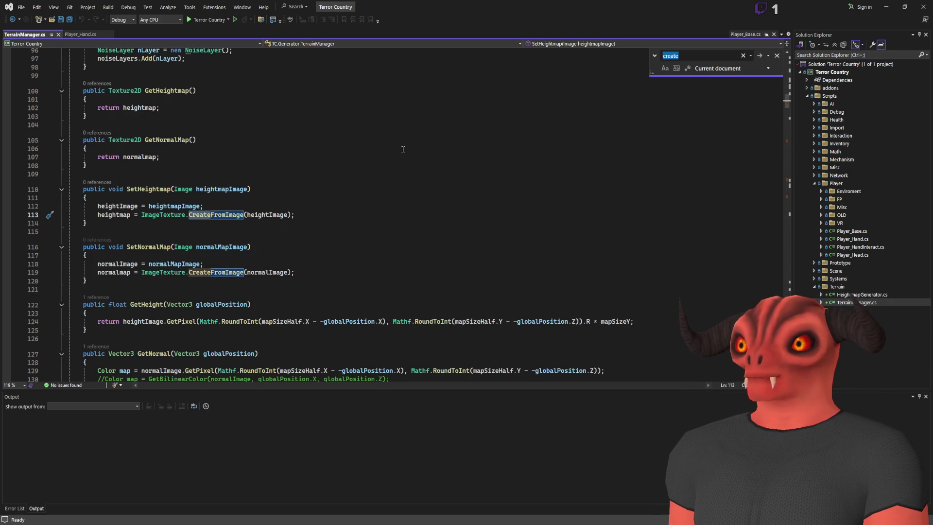
text(generate)
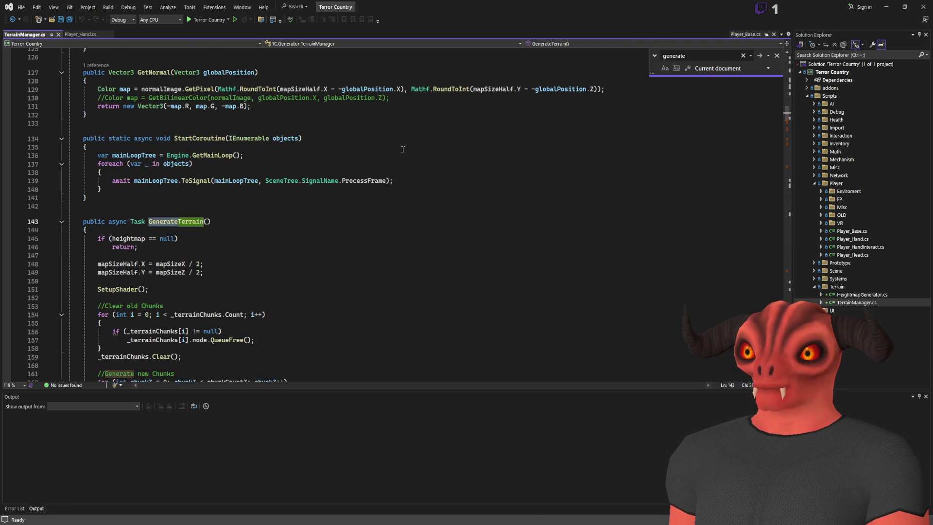
text(new)
scroll(188, 264, up, 15)
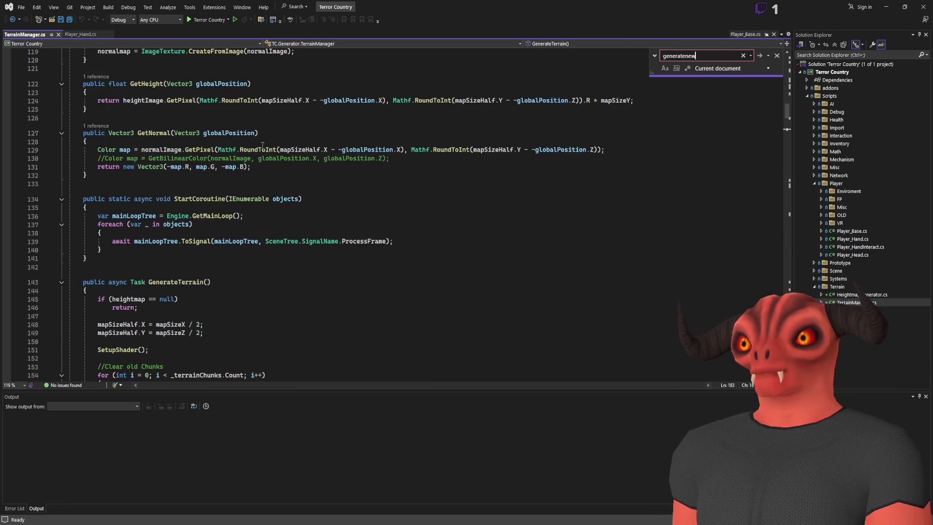
double_click(150, 284)
key(ctrl+f)
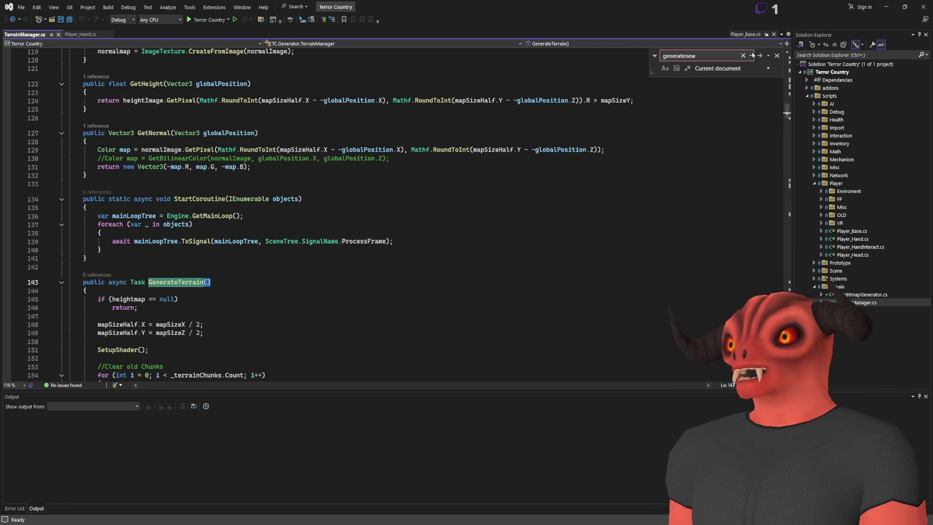
key(Escape)
key(Up)
key(Up)
click(210, 281)
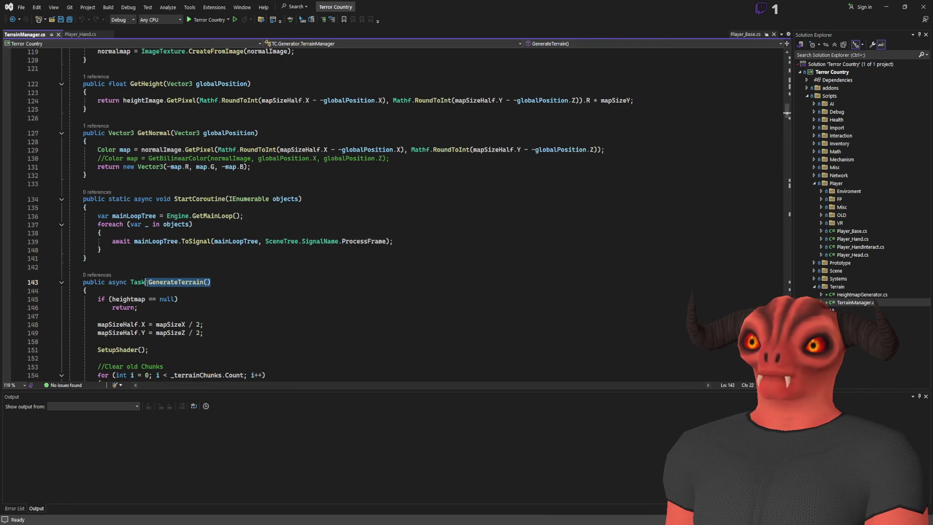
- Find the _Ready method and start a new line after noiseLayers.Add(nLayer)
scroll(294, 217, up, 19)
scroll(294, 216, up, 20)
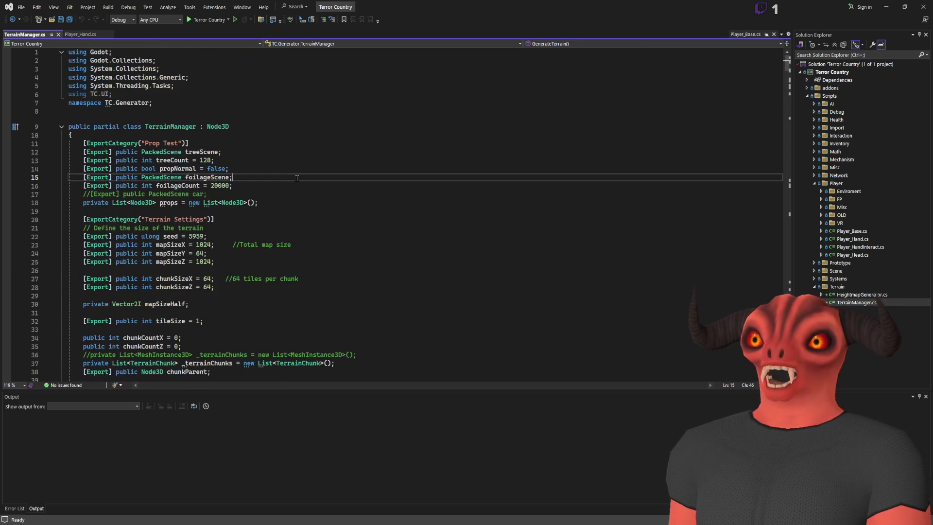
key(ctrl+f)
text(ready)
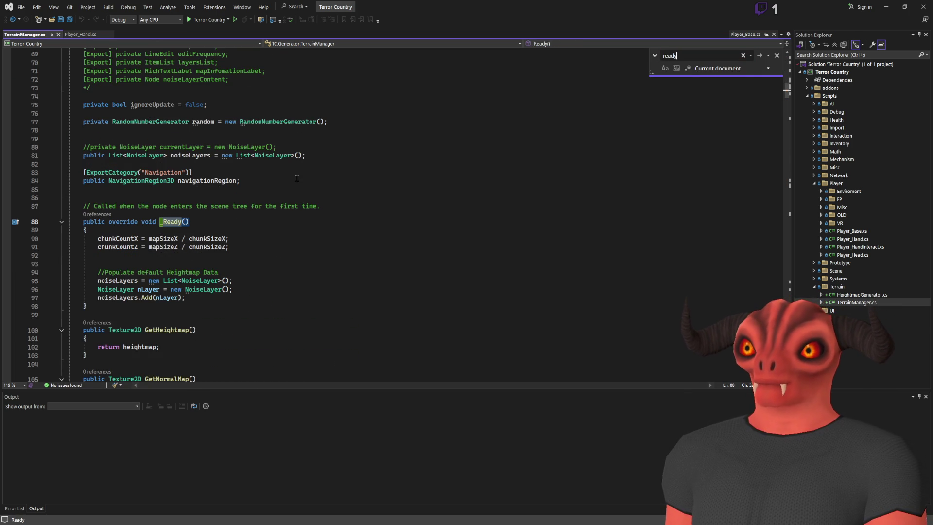
click(256, 297)
key(Return)
key(Return)
- Add a discarded `_ = GenerateTerrain();` call at the end of _Ready and save
text(GenerateTerrain())
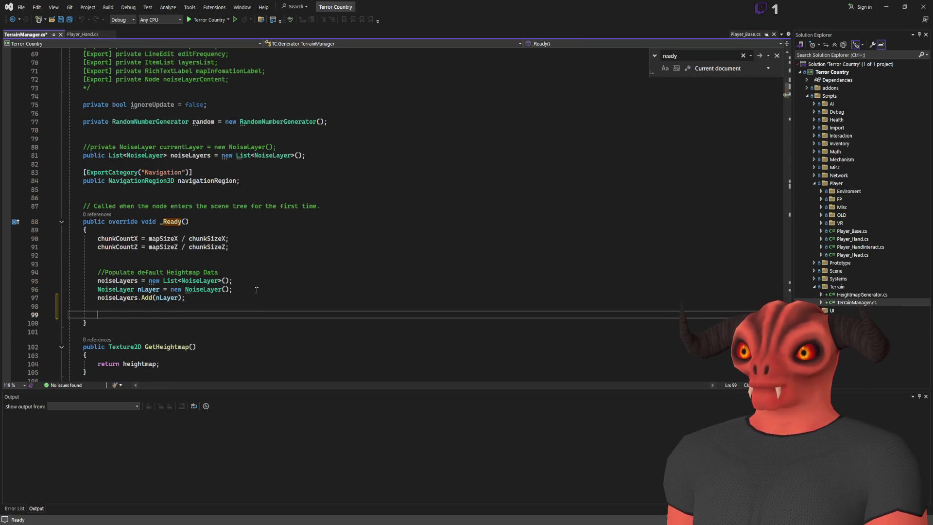
text(;)
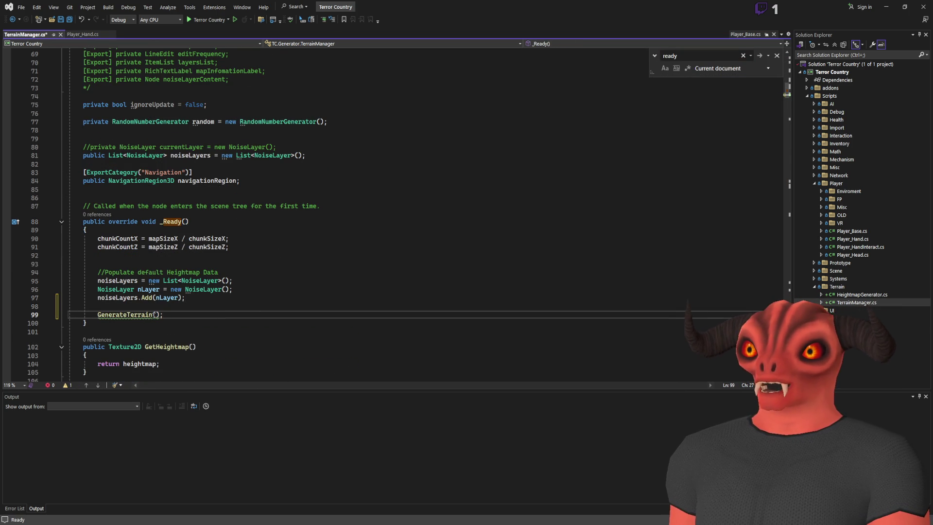
key(ctrl+period)
key(Return)
key(ctrl+s)
- Insert blank lines above the call and trim a mistyped '_ = Generatehe' to an unfinished stub
scroll(275, 268, down, 2)
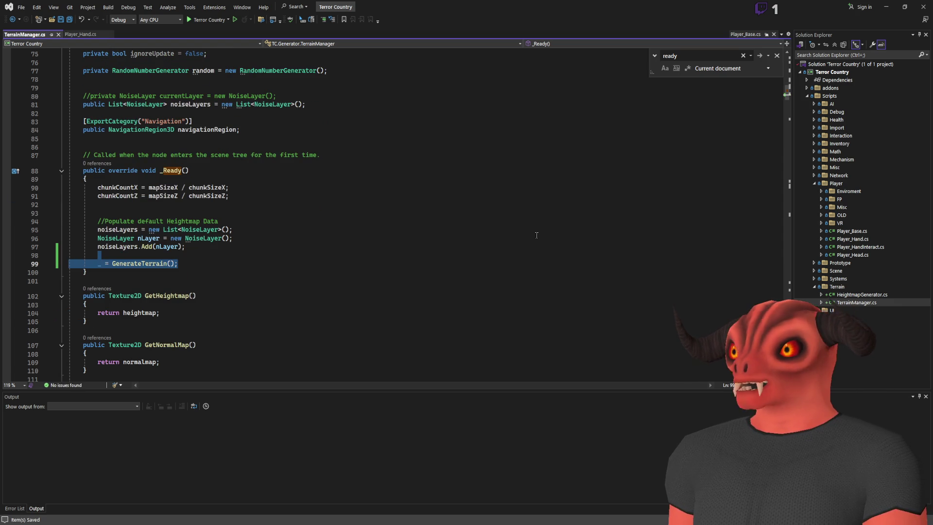
click(192, 268)
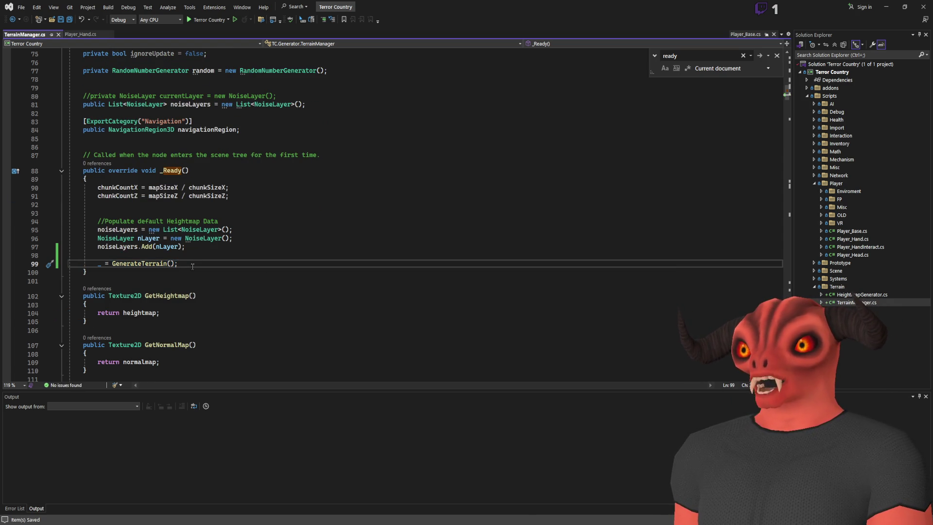
click(196, 256)
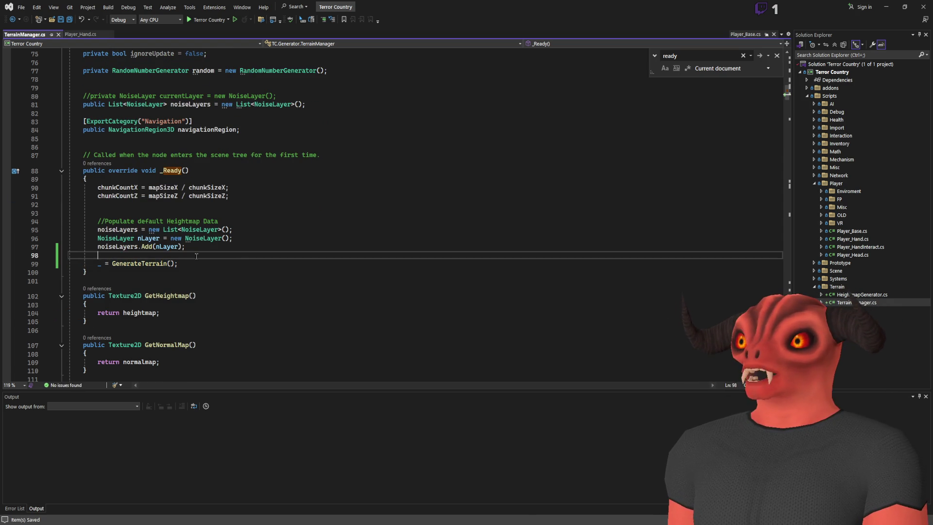
key(Return)
key(Return)
key(Up)
text(_ = )
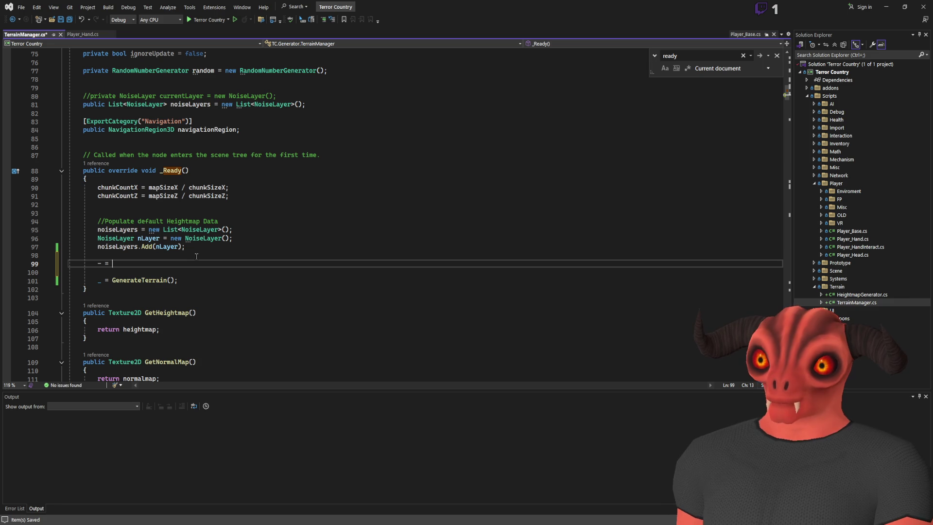
text(Generatehe)
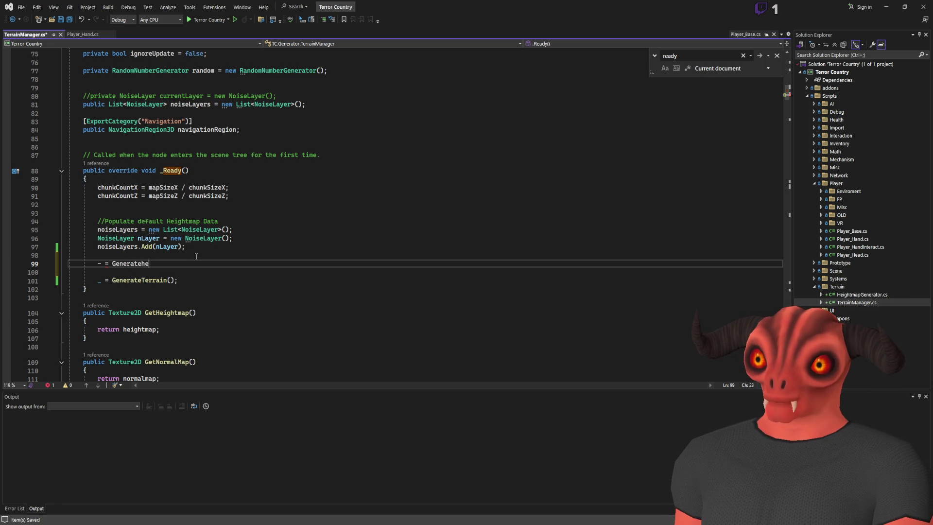
key(BackSpace)
key(BackSpace)
key(BackSpace)
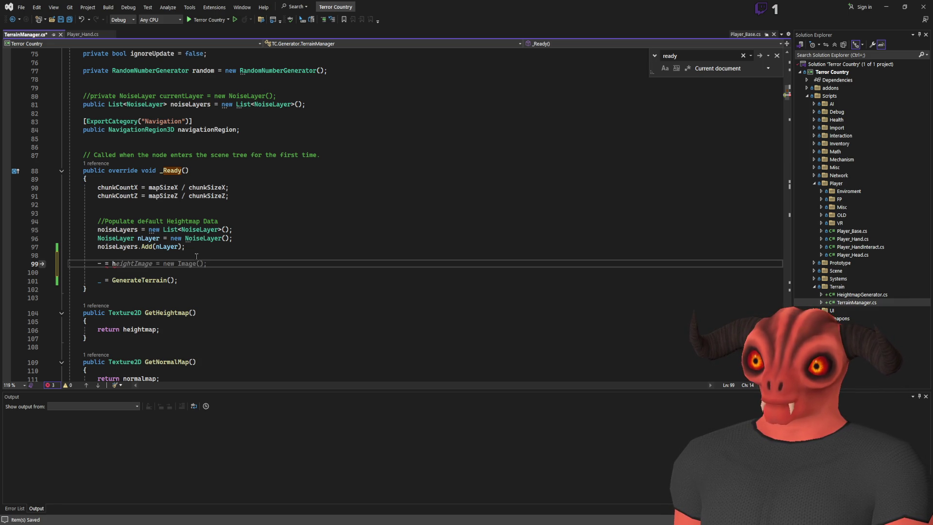
key(Escape)
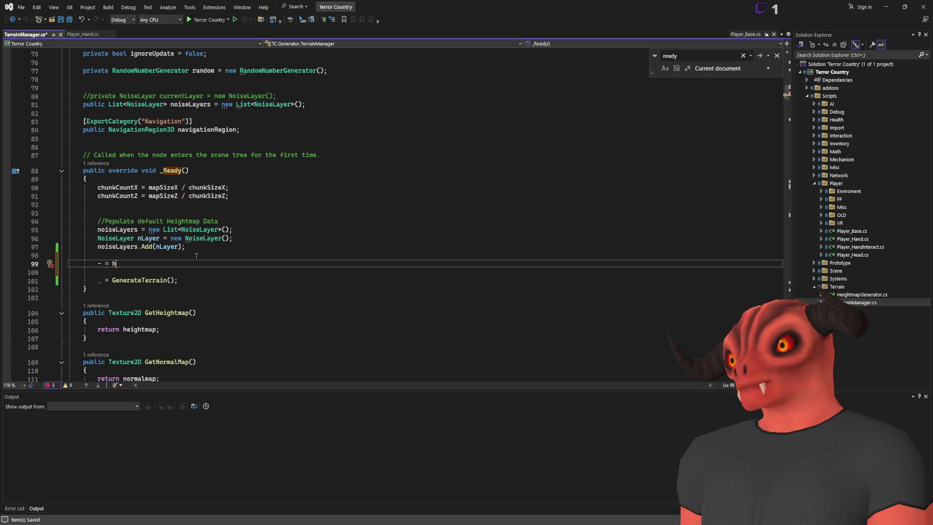
- Compare the code with the Godot scene and return to line 98 above the stub
key(alt+Tab)
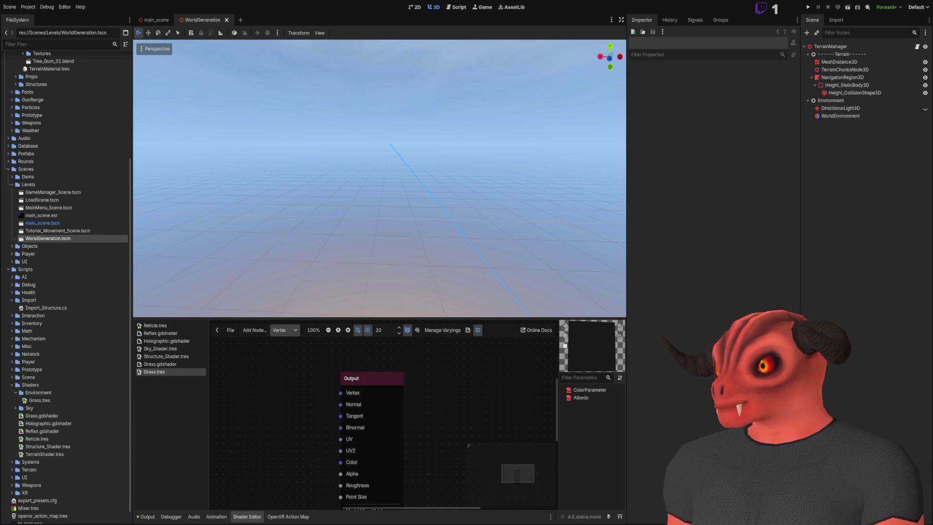
key(alt+Tab)
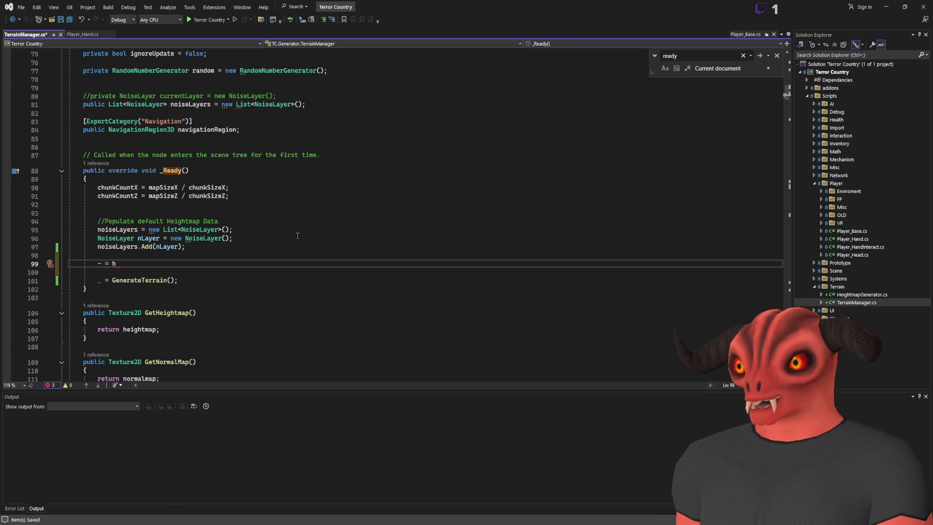
click(320, 203)
key(alt+Tab)
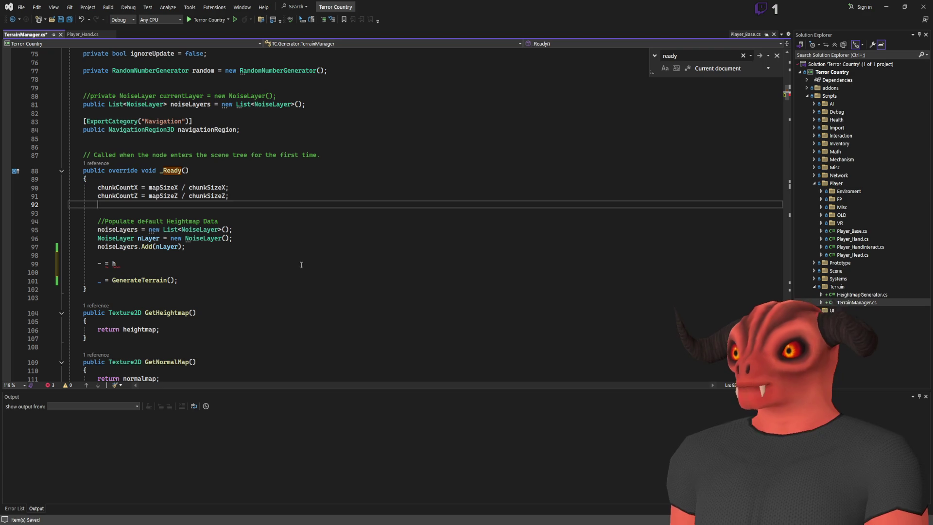
key(alt+Tab)
click(281, 257)
- Paste the heightmap and normal-map generation code over the stub on line 99
key(Down)
key(shift+End)
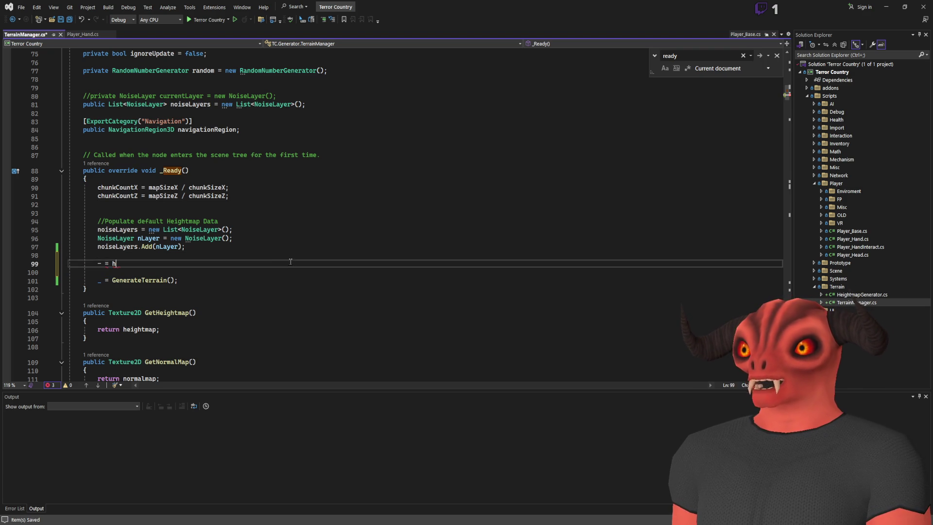
text(Image heightMap = HeightmapGenerator.GenerateHeightmap(tm.seed, tm.mapSizeX, tm.mapSizeZ, tm.tileSize, tm.noiseLayers.ToArray()); Image normalMap = HeightmapGenerator.HeightmapToNormal(heightMap, normalExtreme ? 100 : 1); tm.SetHeightmap(heightMap); tm.SetNormalMap(normalMap); preview.Texture = tm.GetHeightmap(); previewNormal.Texture = tm.GetNormalMap();)
click(290, 263)
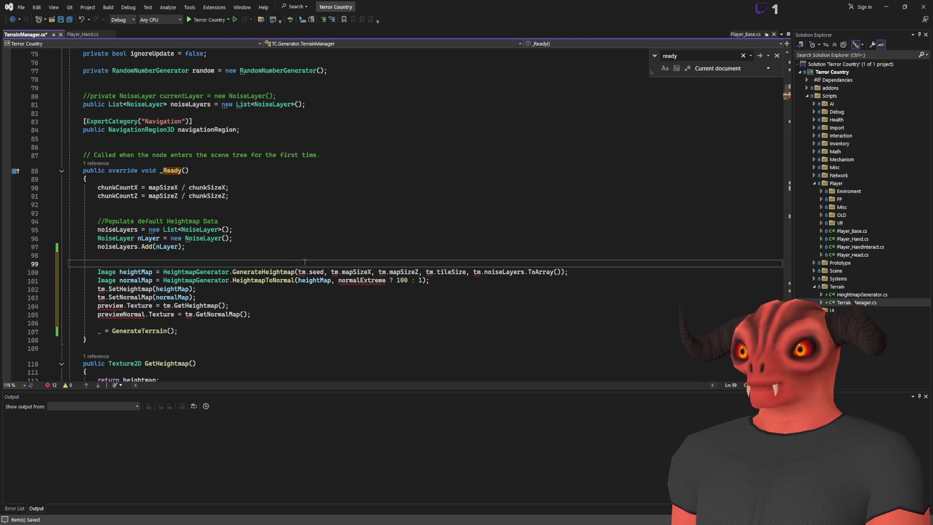
key(alt+Tab)
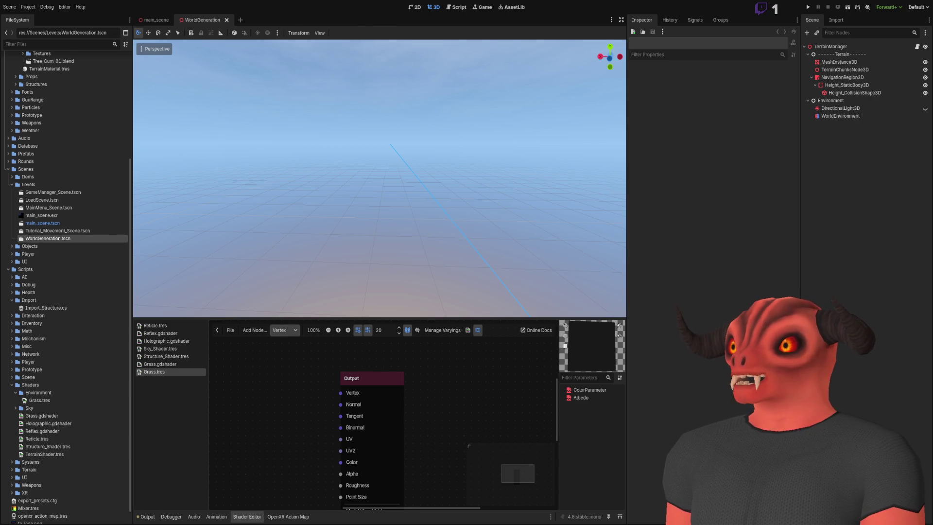
key(alt+Tab)
- Drop the tm. prefixes from seed and map sizes, and pass 1 instead of normalExtreme, commenting out the leftover
click(309, 272)
key(BackSpace)
key(BackSpace)
key(BackSpace)
key(Tab)
key(Tab)
key(Tab)
key(Tab)
click(368, 281)
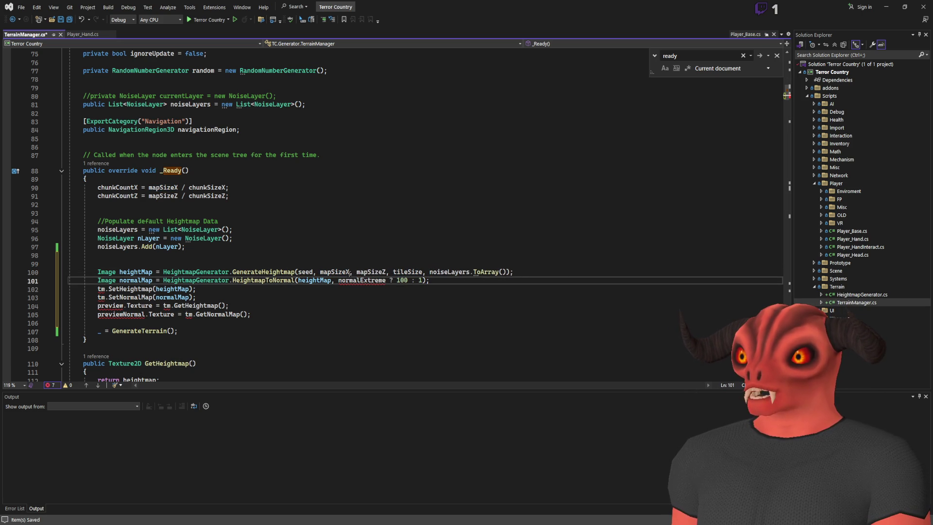
drag(338, 281, 409, 281)
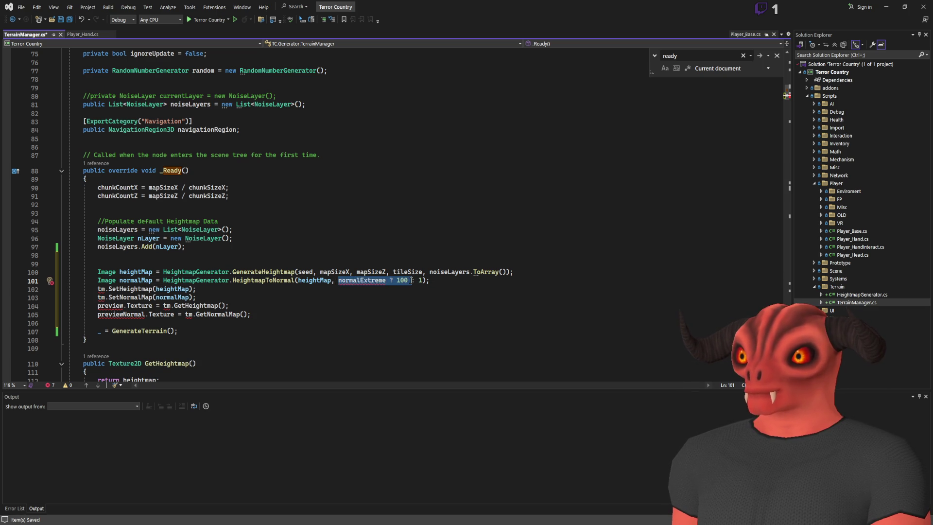
key(End)
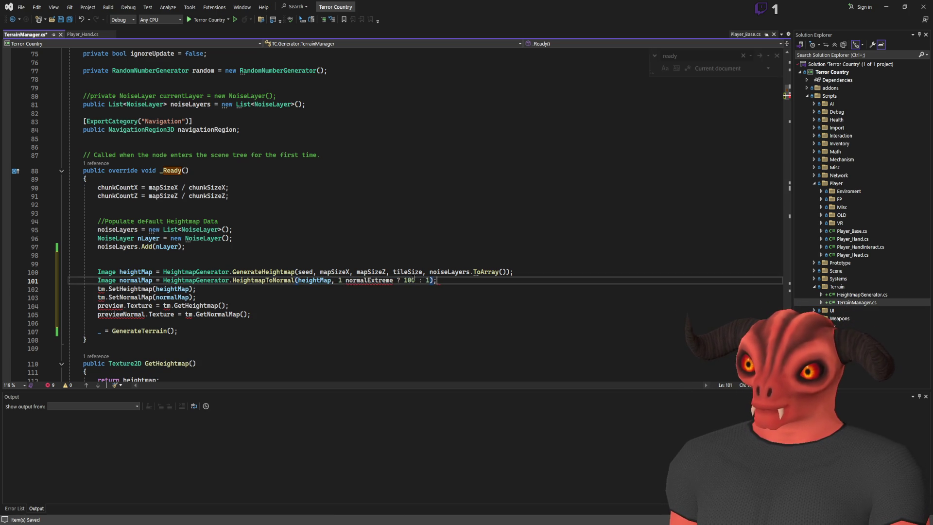
key(ctrl+z)
text(;)
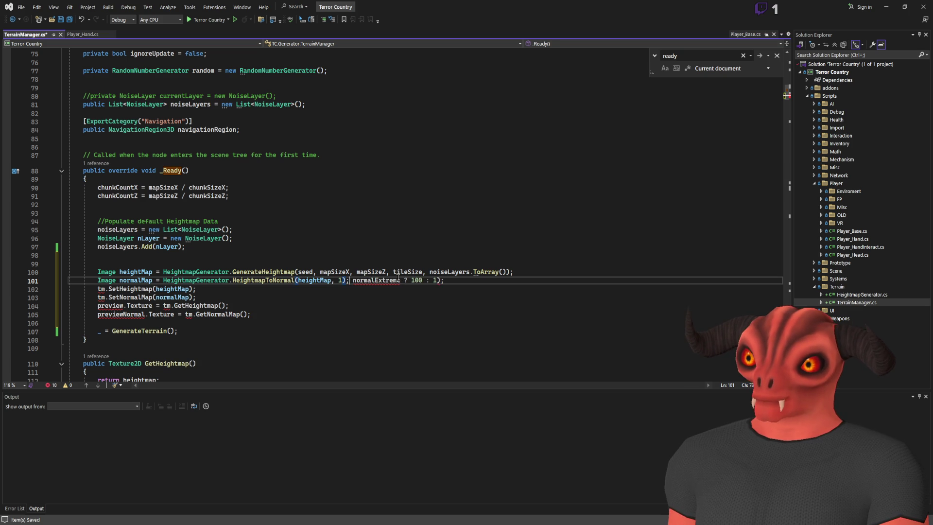
text(//)
key(Down)
key(Down)
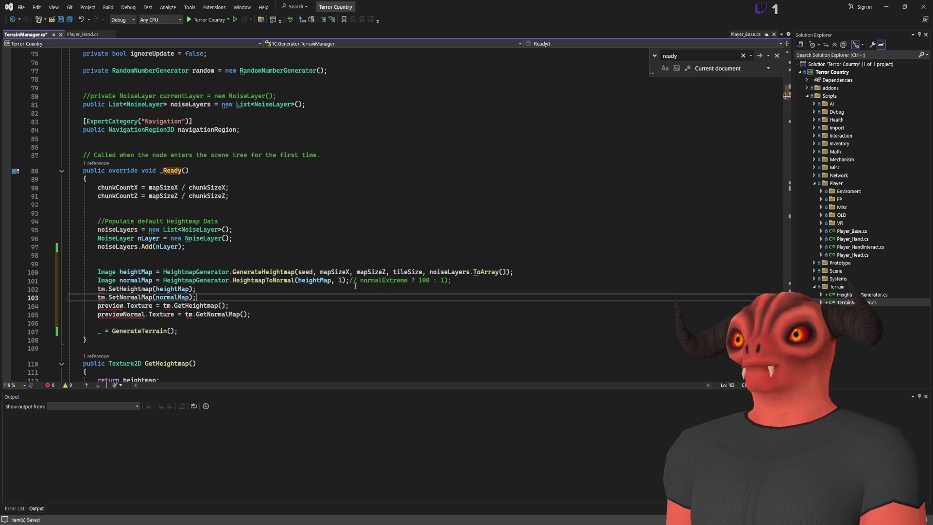
- Remove tm. from SetHeightmap and SetNormalMap, delete the two preview-texture lines, and save
key(Home)
key(Delete)
key(Delete)
key(Delete)
key(Up)
key(Delete)
key(Delete)
key(Delete)
key(End)
key(Down)
key(shift+Down)
key(shift+Down)
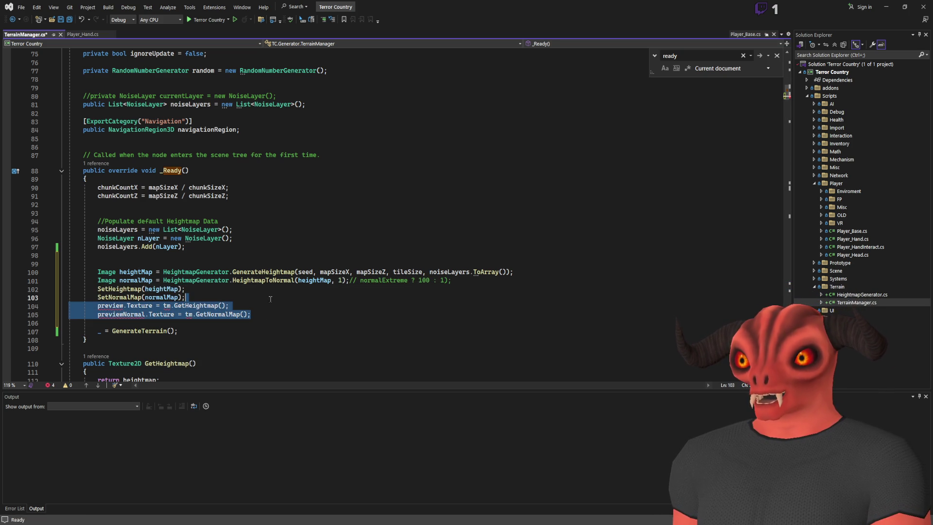
key(Delete)
key(Delete)
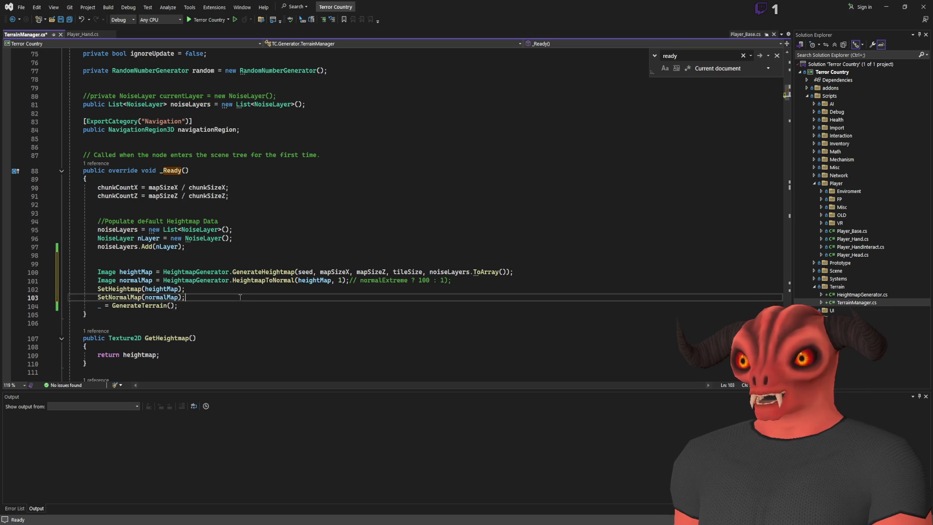
key(Return)
key(ctrl+s)
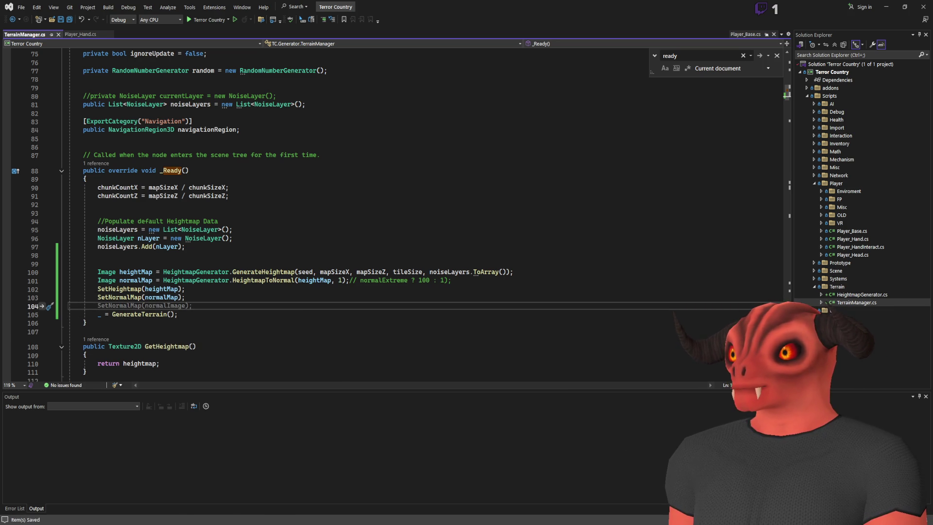
key(alt+Tab)
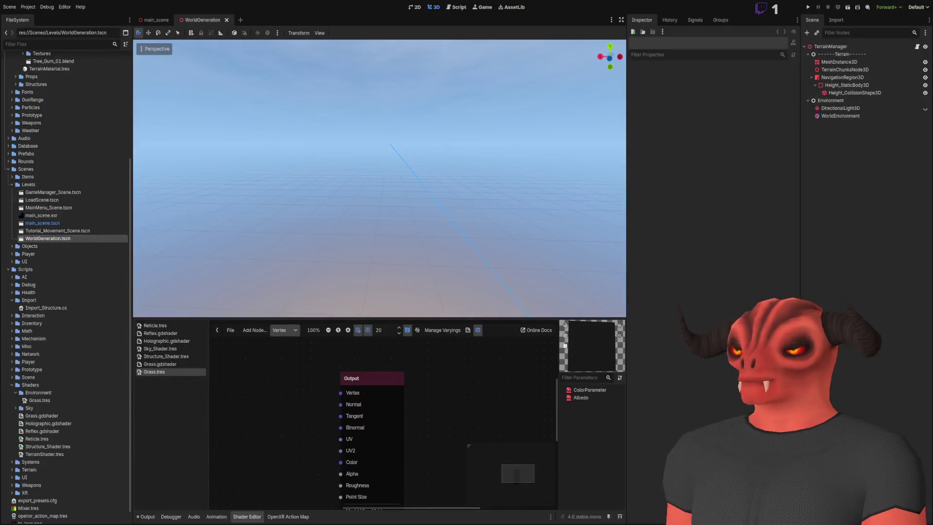
- Check line 90 of TerrainManager's _Ready in Visual Studio, then return to Godot
key(alt+Tab)
key(alt+Tab)
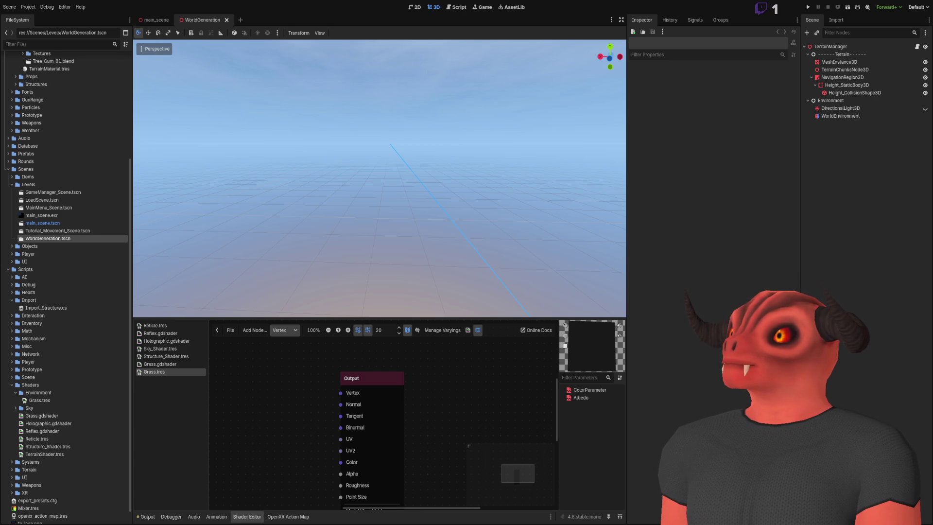
key(alt+Tab)
click(663, 187)
key(alt+Tab)
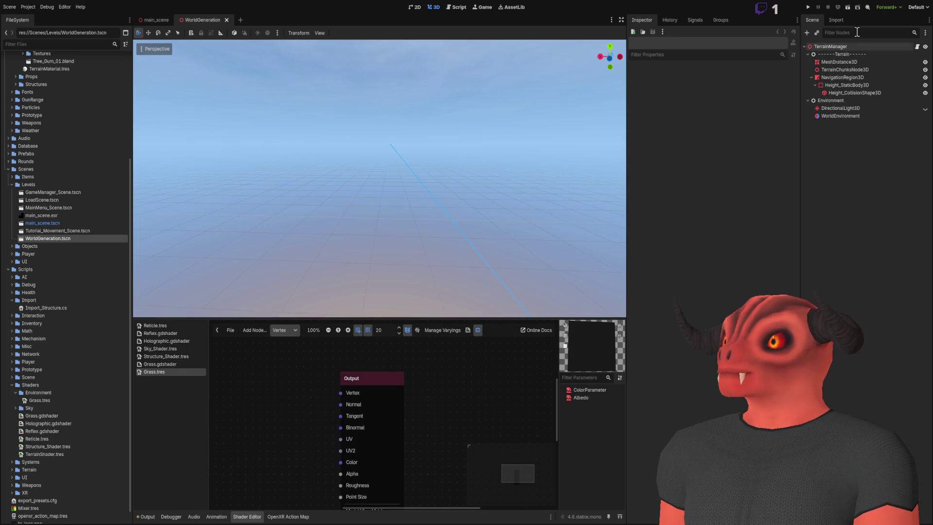
- Run the WorldGeneration scene, review its 8 errors, stop it, and select TerrainManager
click(848, 10)
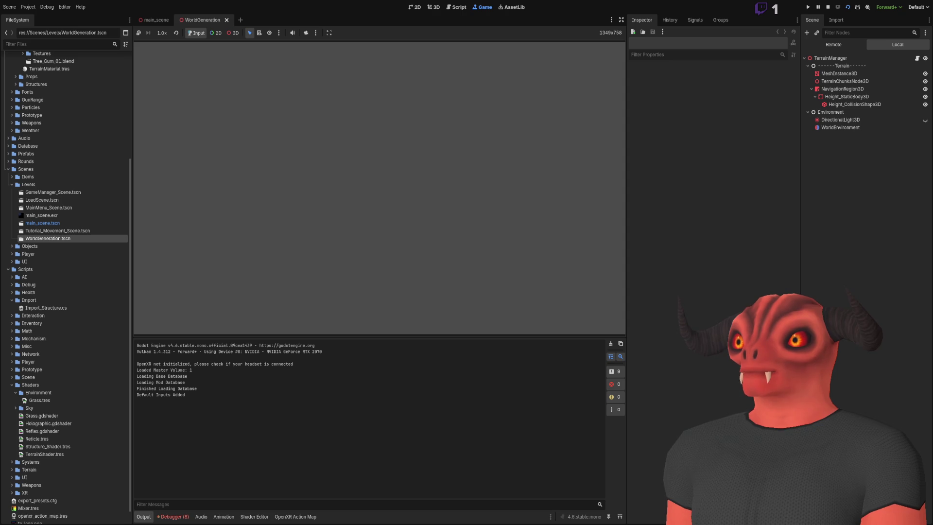
click(172, 516)
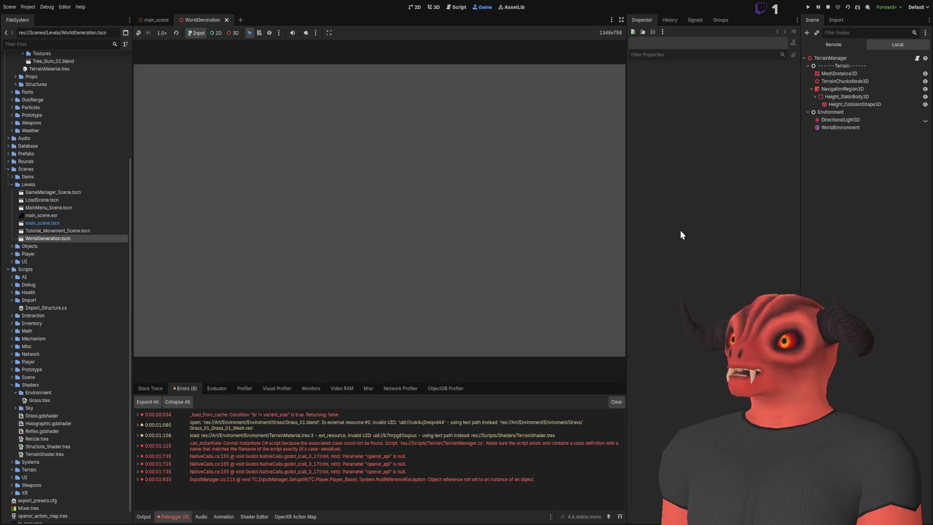
click(828, 7)
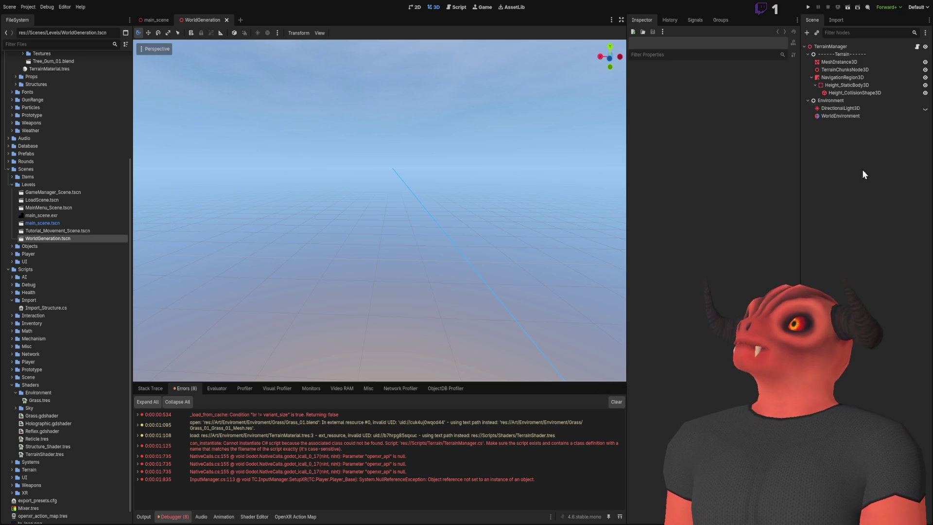
click(827, 47)
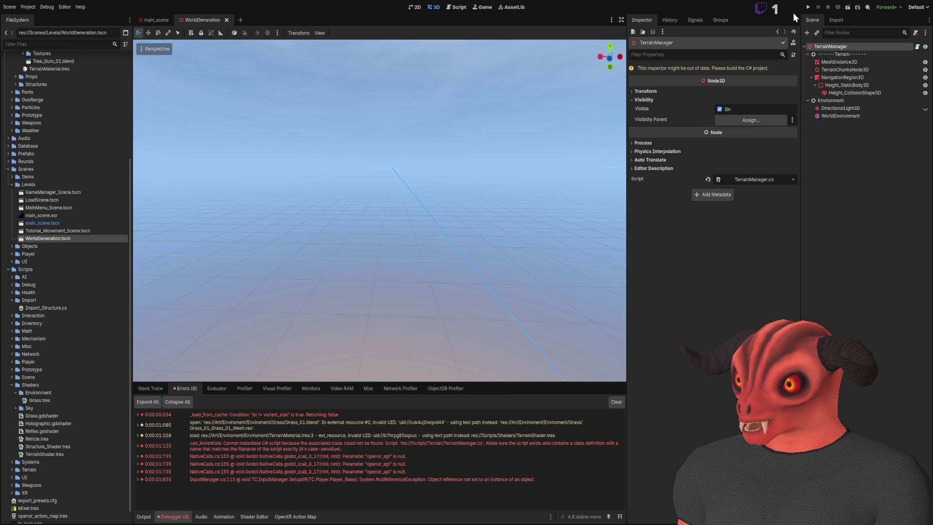
- Build the Terror Country solution in Visual Studio with Ctrl+Shift+B, then return to Godot
key(alt+Tab)
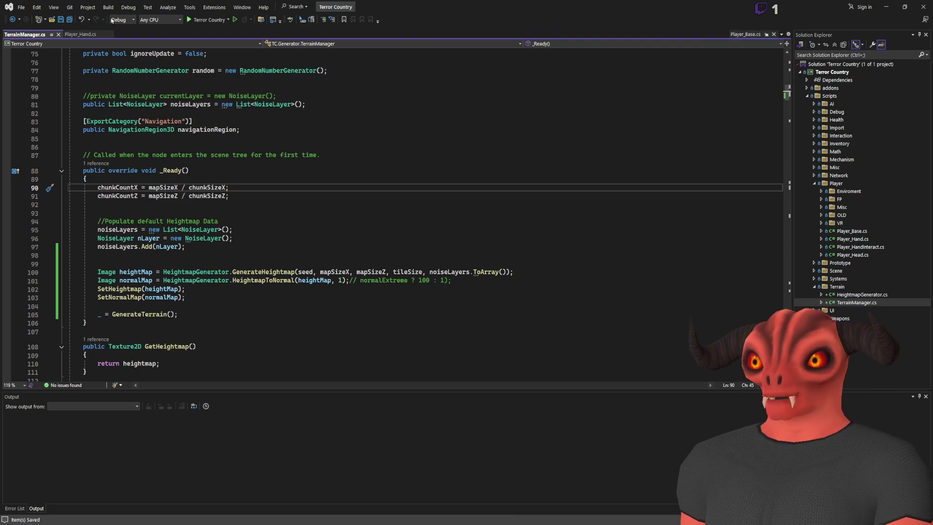
key(ctrl+shift+b)
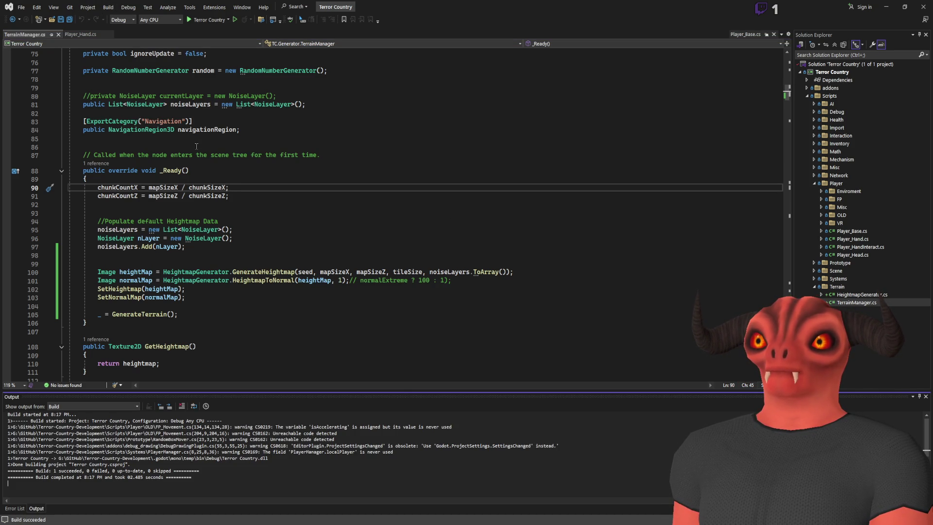
key(alt+Tab)
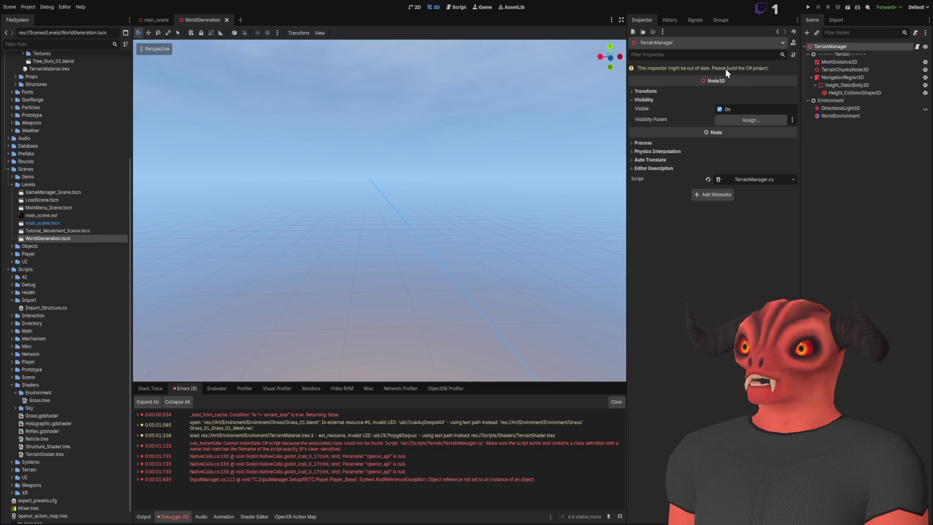
- Inspect TerrainManager, the Terrain separator and MeshInstance3D, then close the WorldGeneration tab
double_click(836, 48)
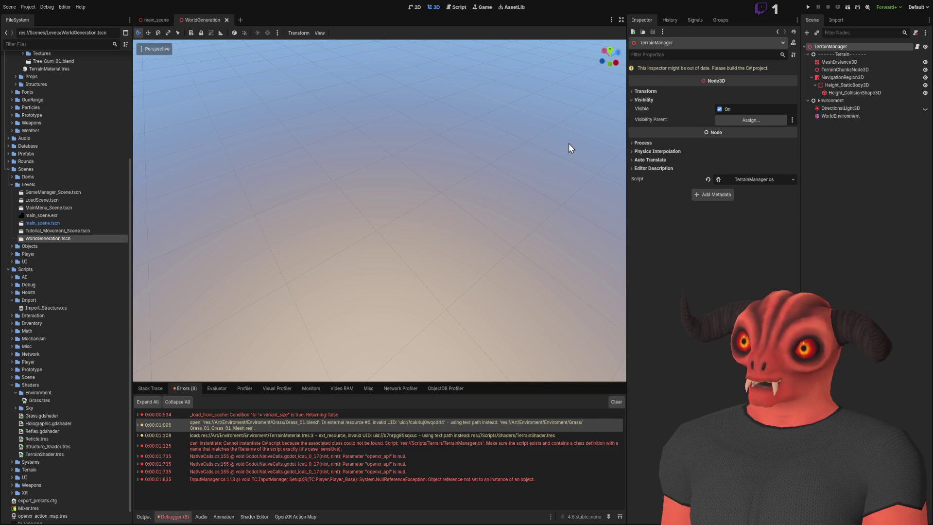
click(832, 53)
click(833, 46)
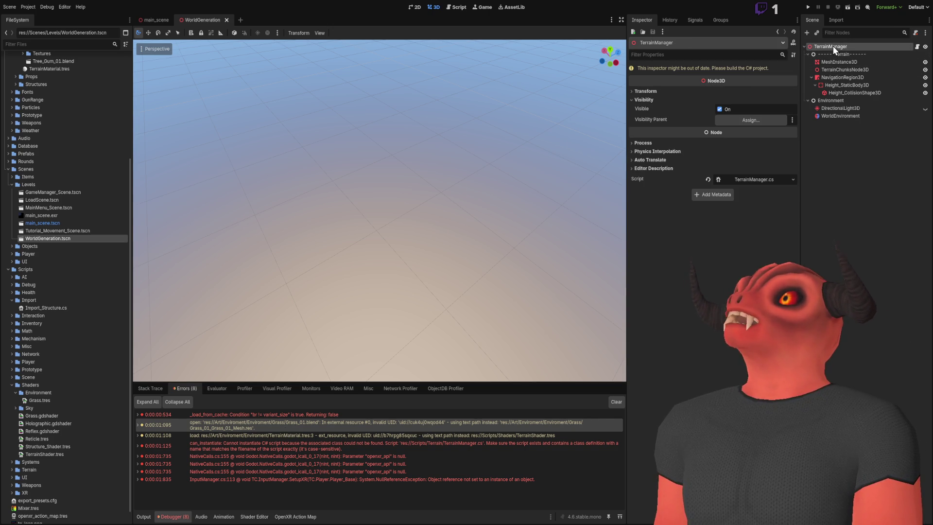
click(871, 60)
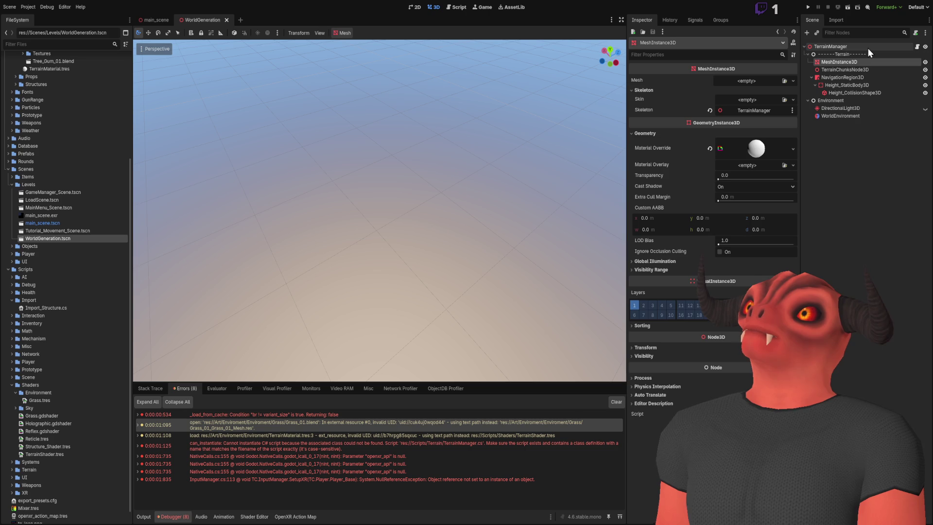
click(868, 48)
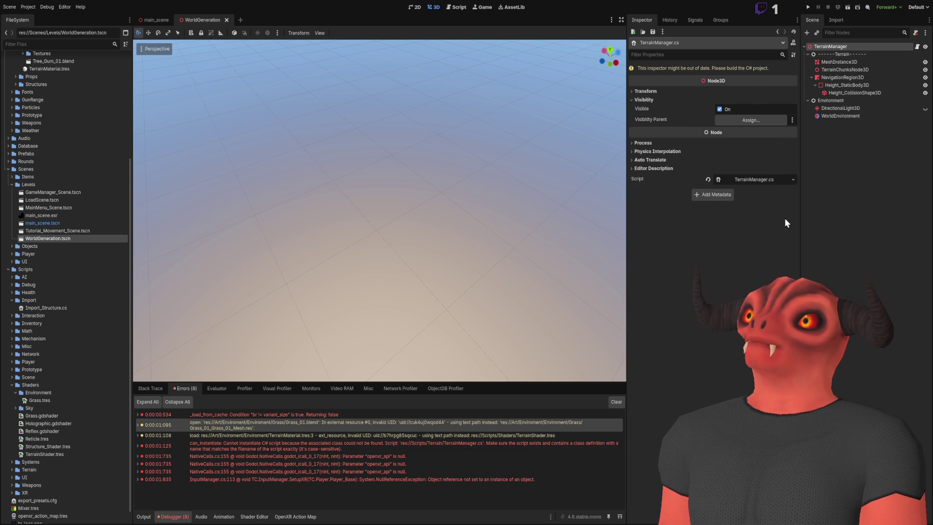
click(226, 20)
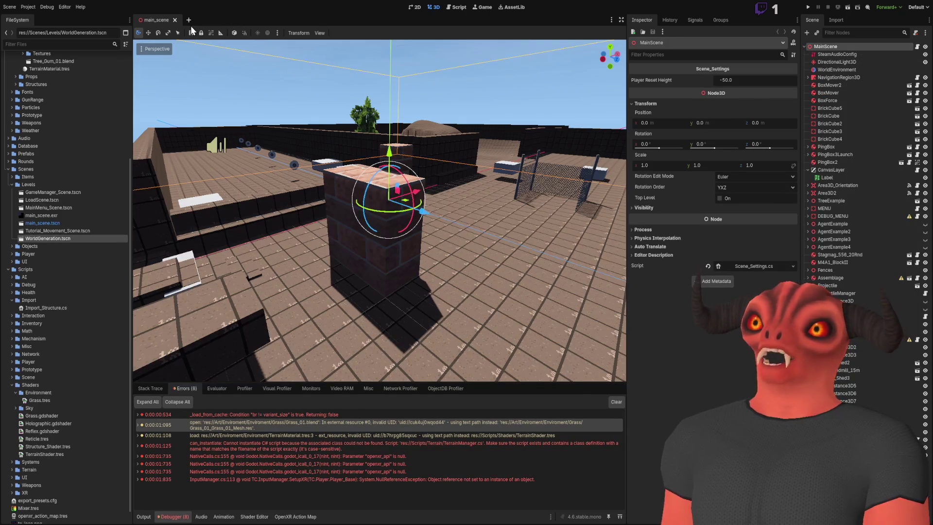
- Close main_scene, reopen WorldGeneration.tscn and main_scene.tscn, and open TerrainManager.cs from the Inspector
click(177, 21)
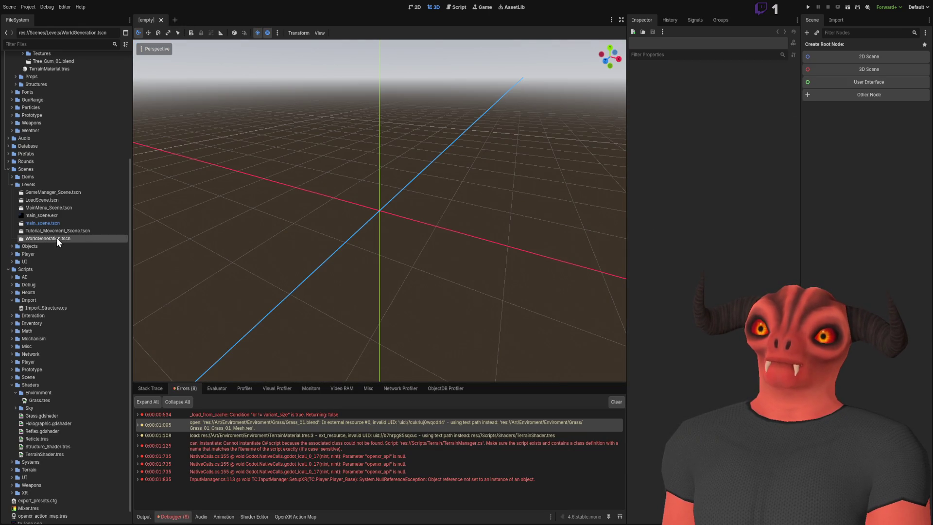
double_click(56, 238)
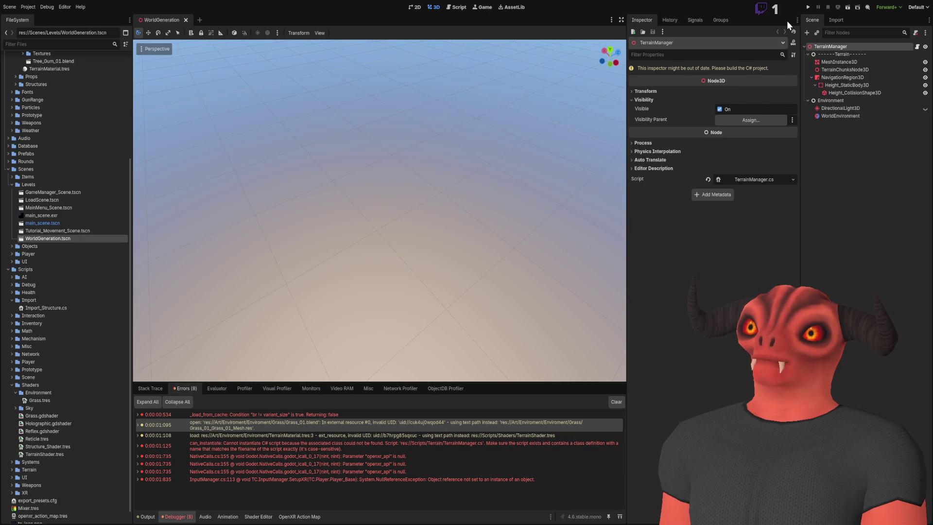
double_click(60, 224)
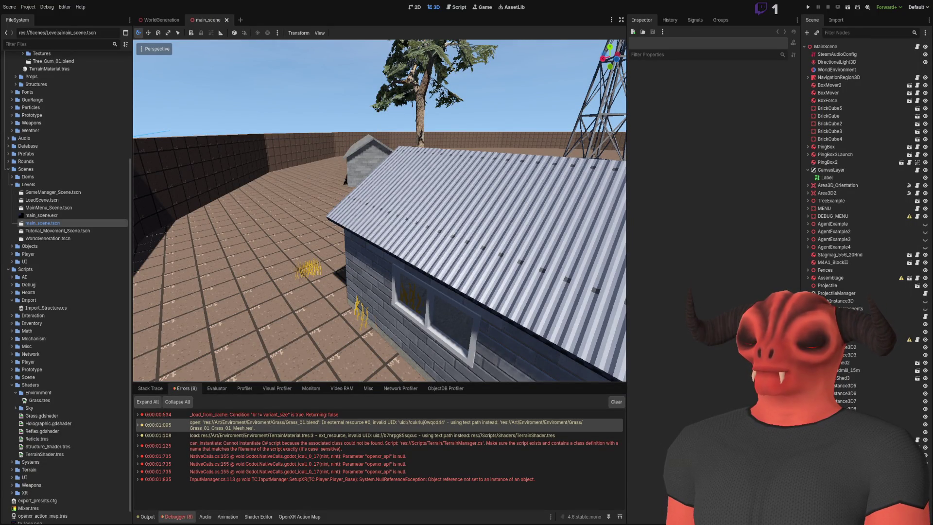
double_click(65, 240)
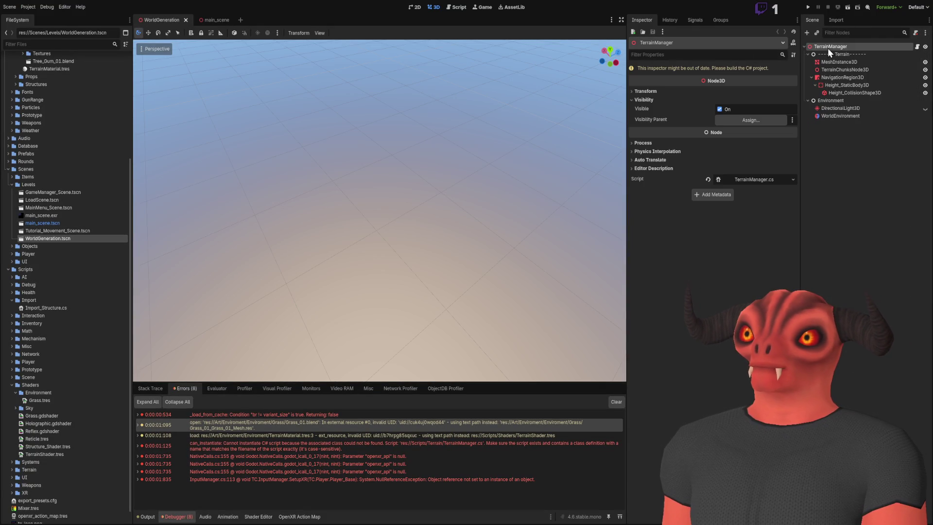
click(751, 179)
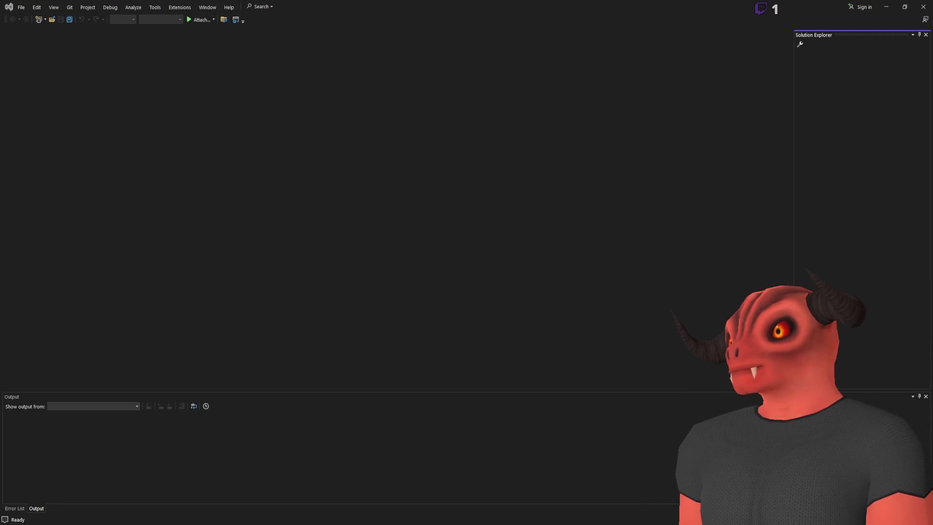
- Close Visual Studio and reopen TerrainManager.cs from the TerrainManager node's Inspector
click(923, 7)
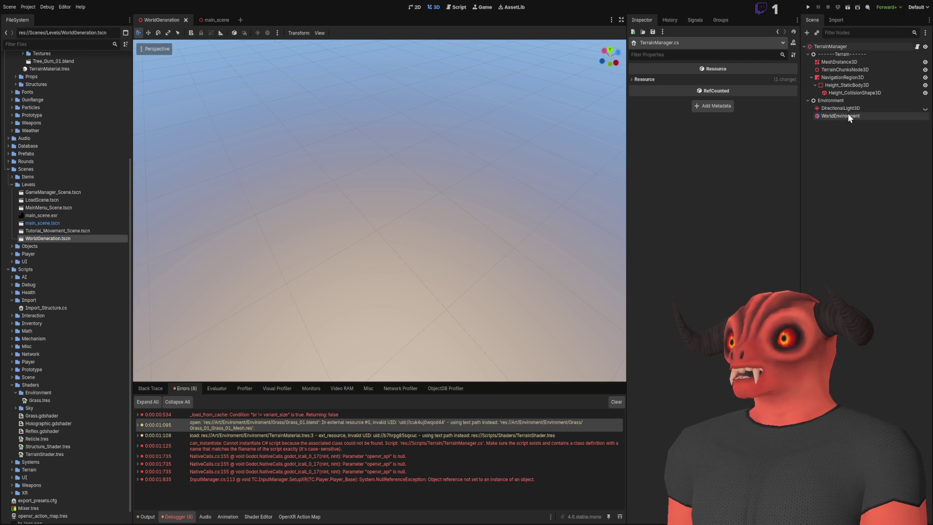
click(844, 49)
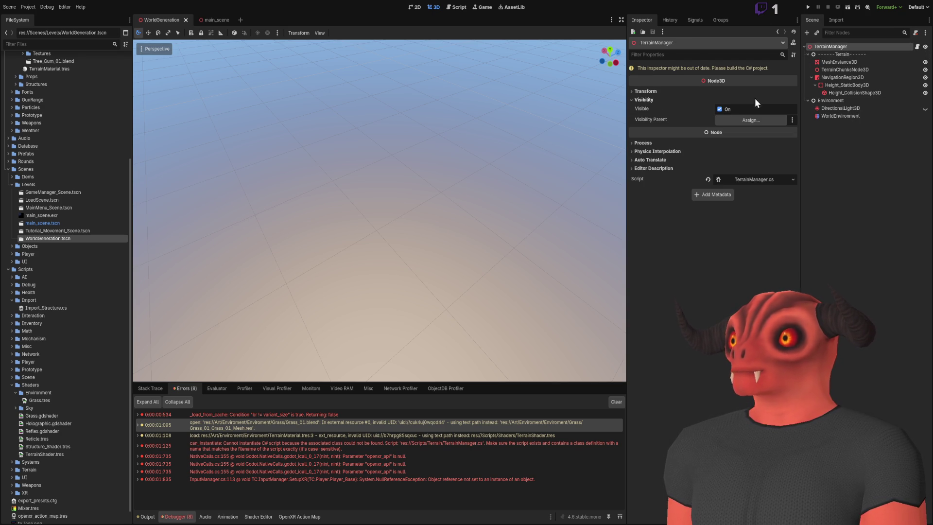
click(761, 179)
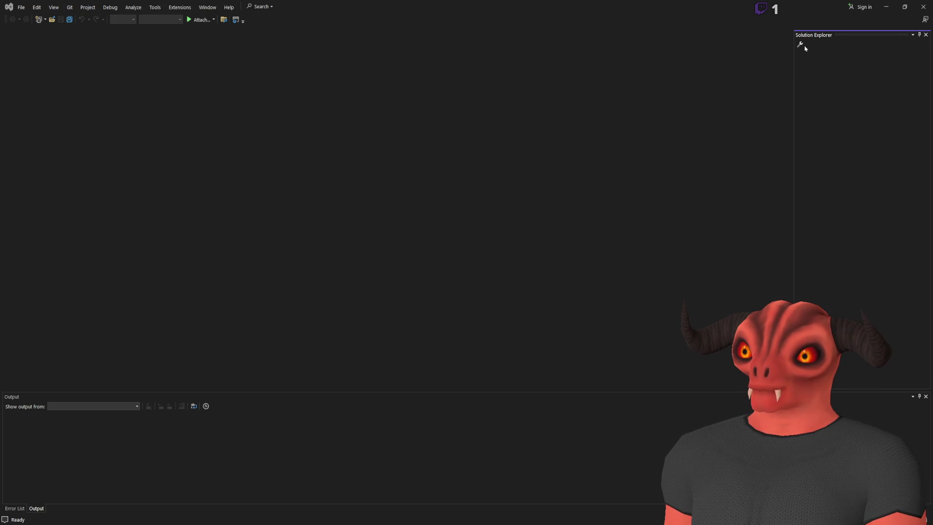
click(801, 45)
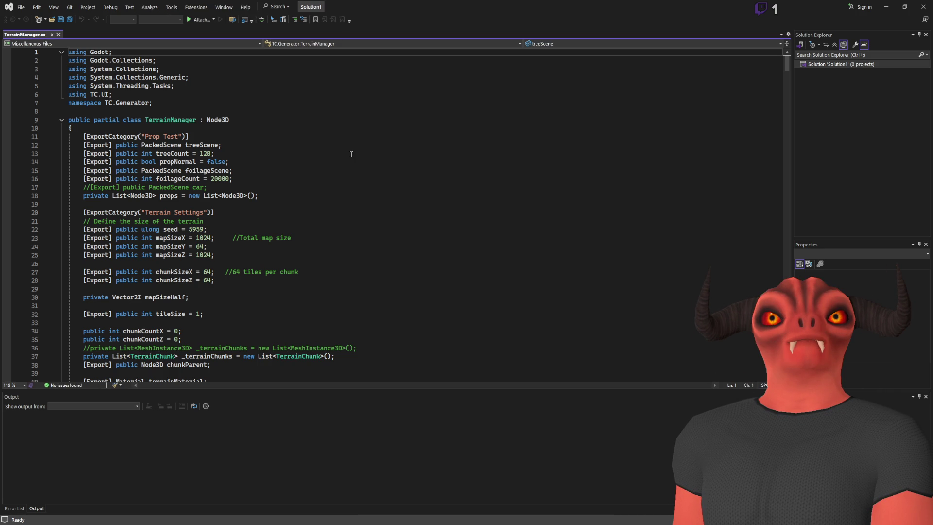
scroll(346, 151, down, 9)
scroll(340, 160, up, 9)
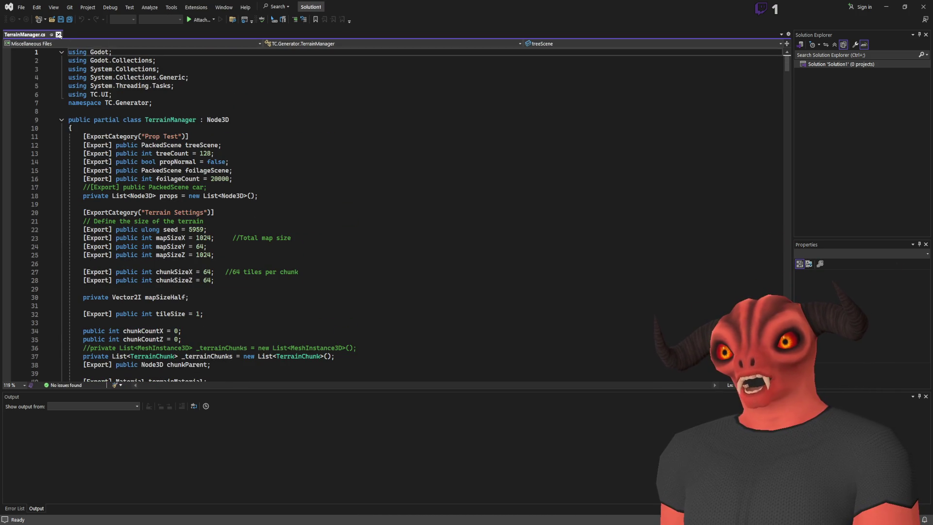
- Close TerrainManager.cs and Visual Studio, then quit the editor to the project list
click(58, 35)
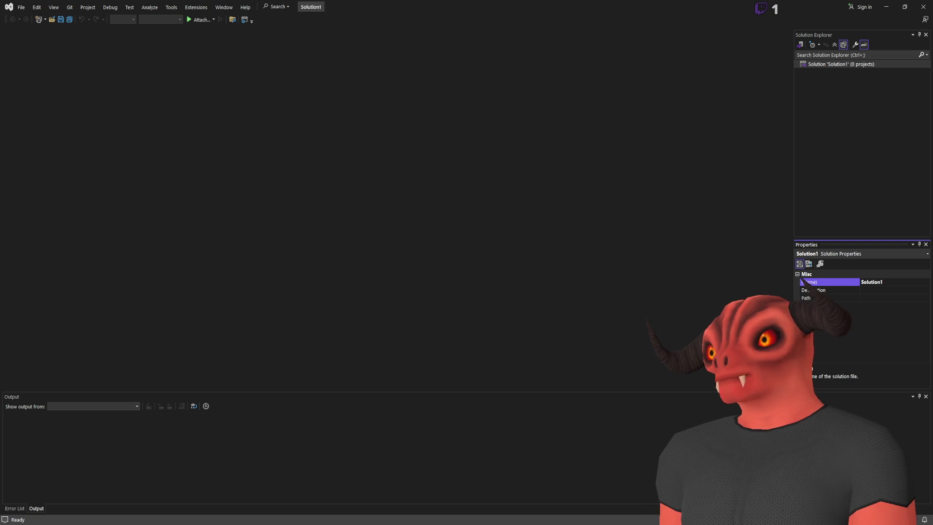
click(923, 7)
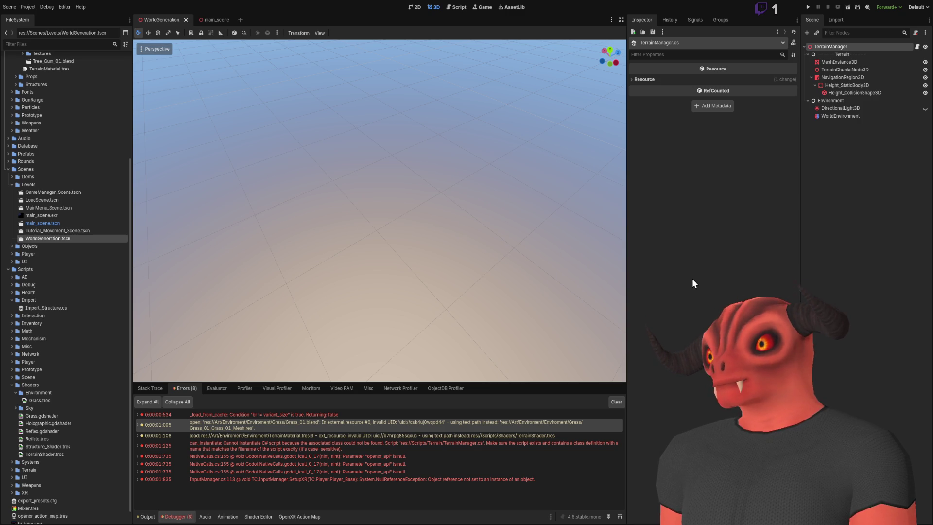
click(830, 48)
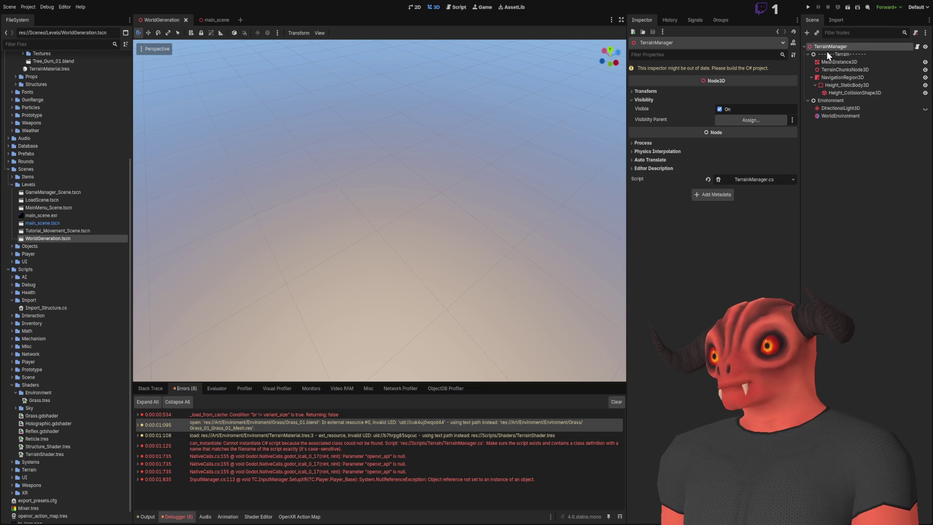
click(916, 5)
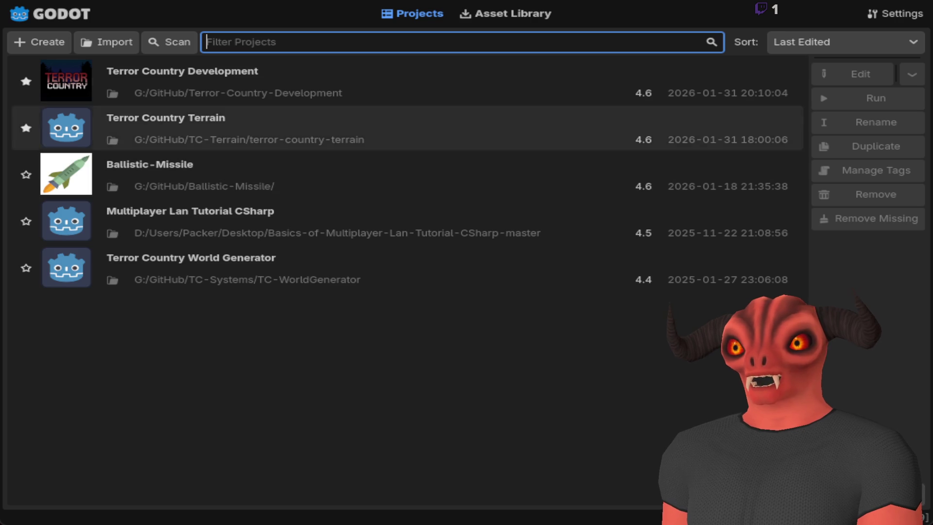
- Open Terror Country Development and check that MeshInstance3D and TerrainManager reloaded
click(389, 81)
key(Return)
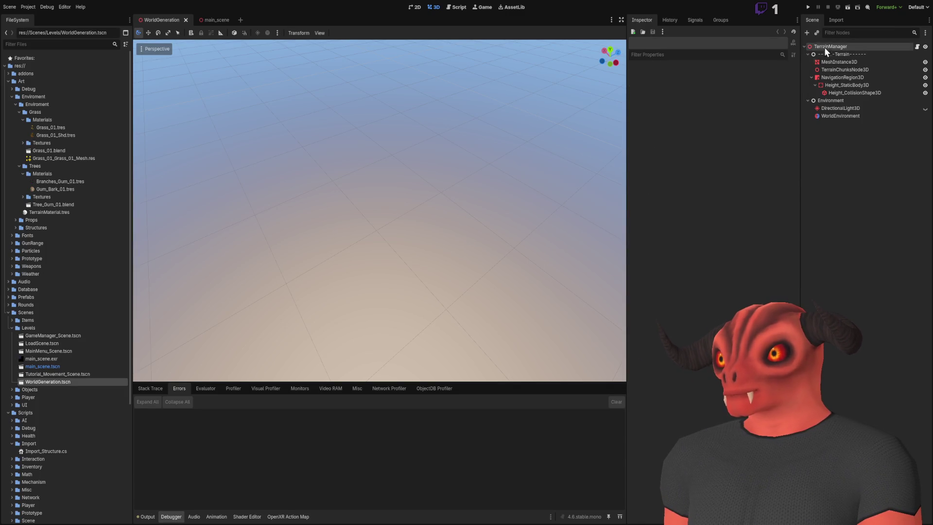
click(833, 62)
click(844, 91)
click(836, 60)
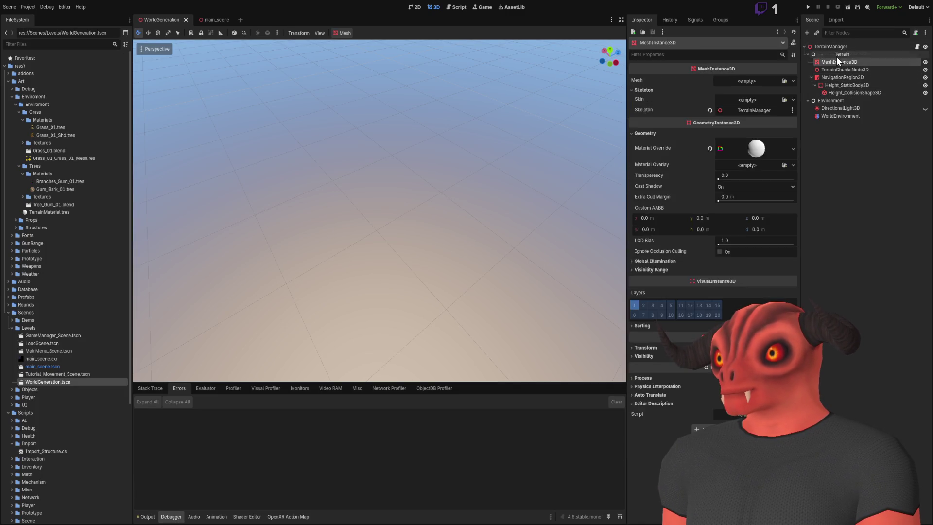
click(833, 47)
- Review the editor output log, select Gum_Bark_01.tres, and return to Godot from Visual Studio
click(144, 517)
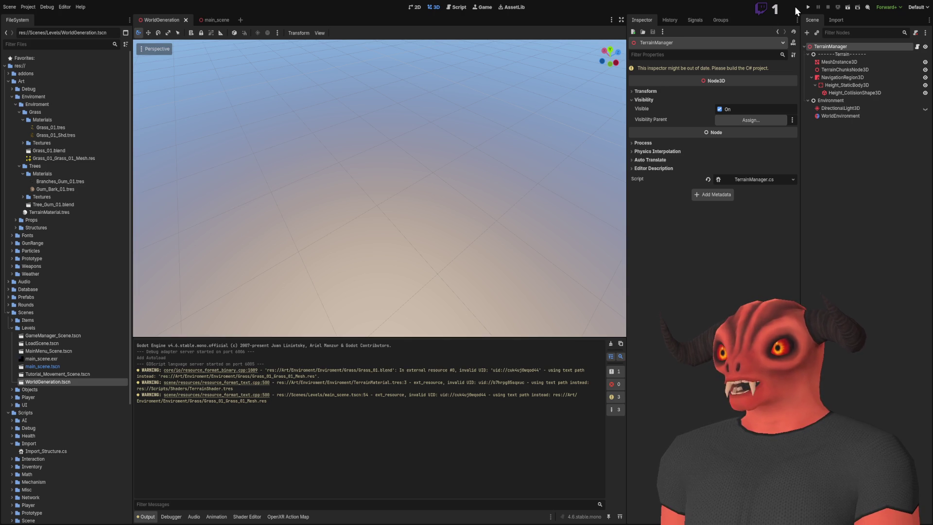
click(56, 189)
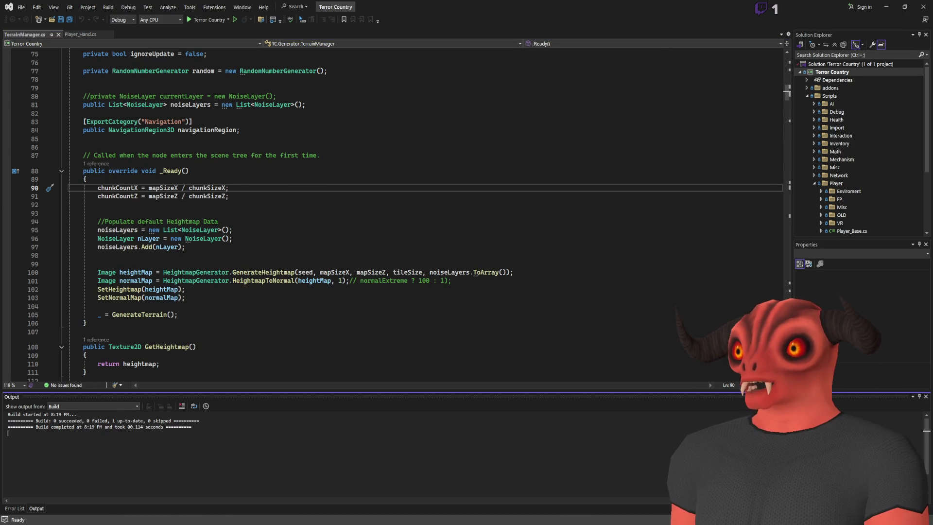
key(alt+Tab)
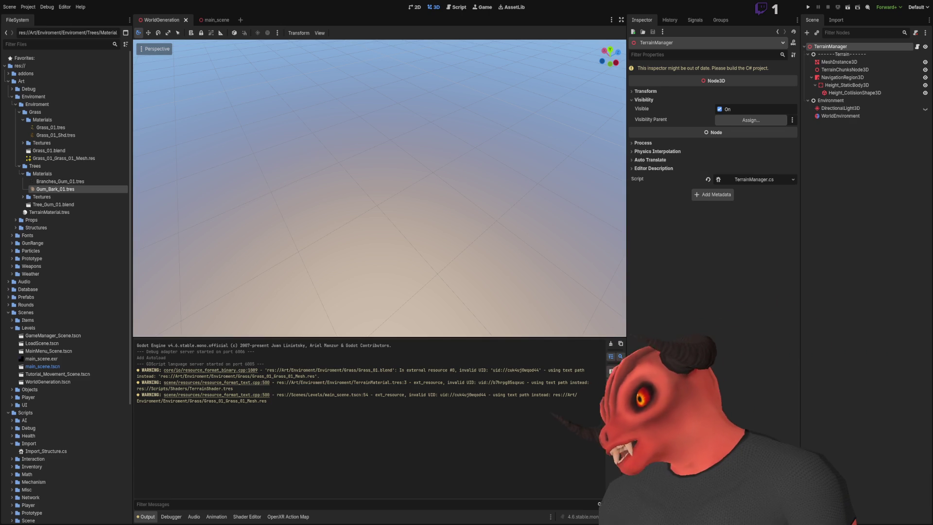
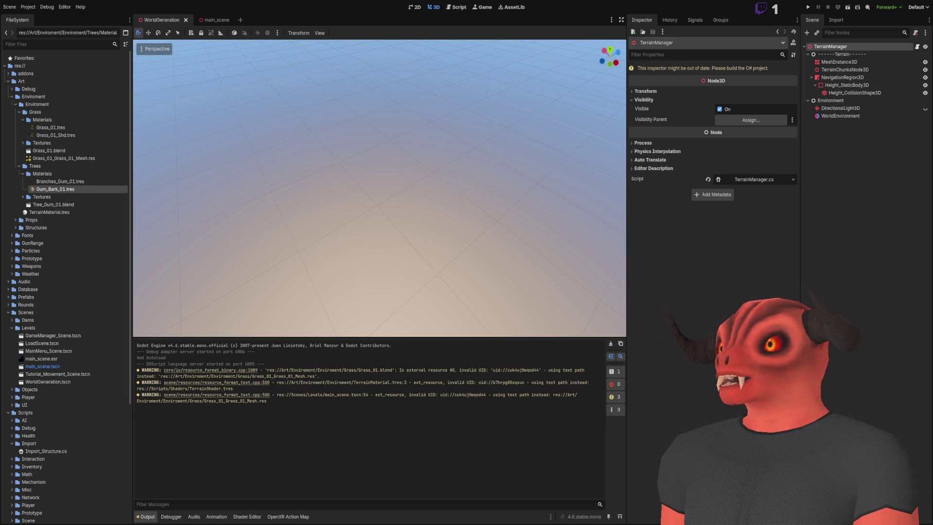
- Rebuild the Terror Country project in Visual Studio, then reselect the TerrainManager node in Godot
click(813, 236)
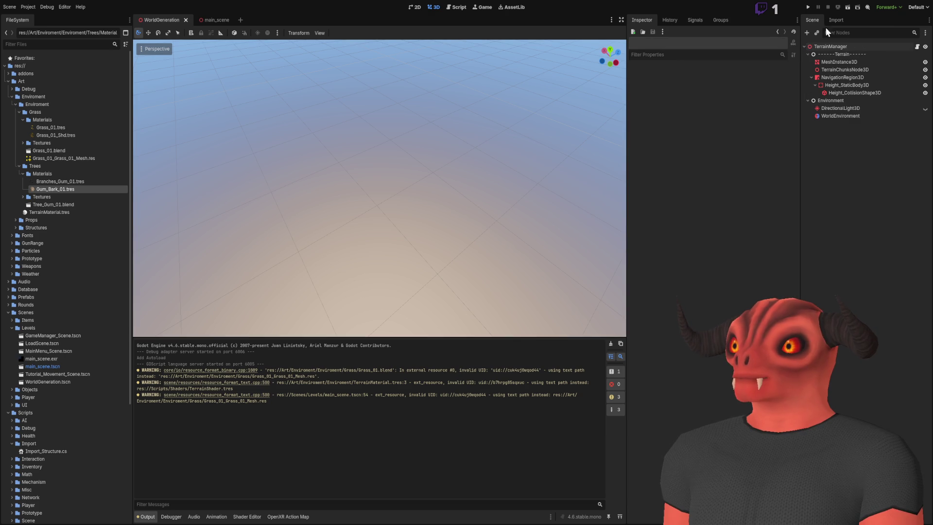
key(alt+Tab)
key(alt+Tab)
key(alt+Tab)
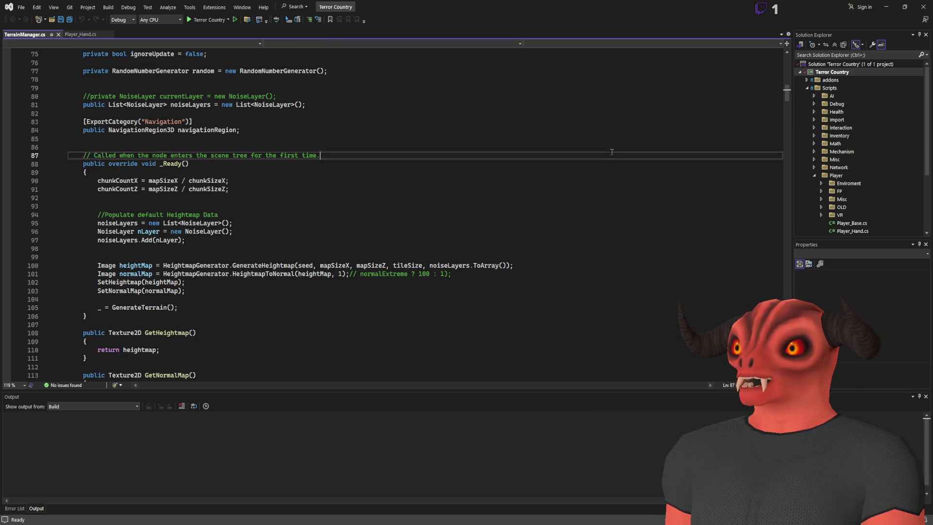
drag(321, 155, 84, 147)
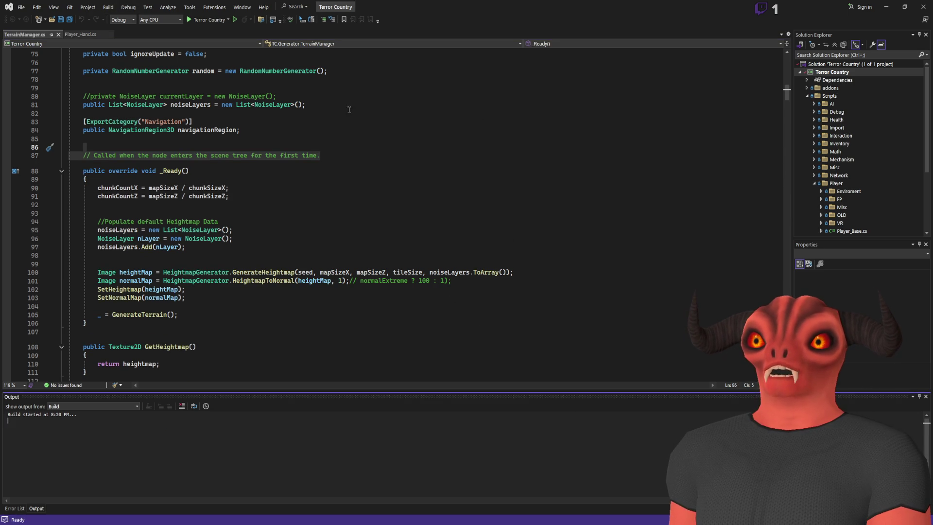
click(482, 204)
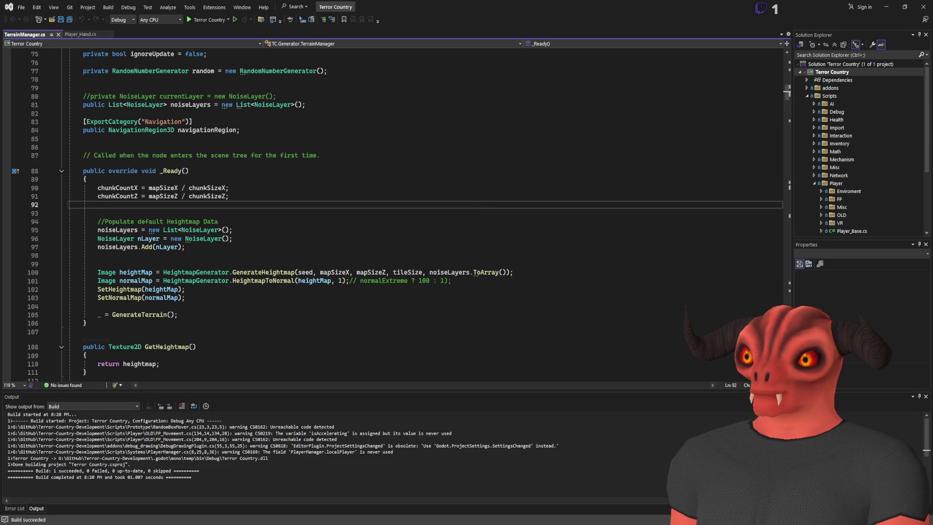
key(alt+Tab)
click(832, 46)
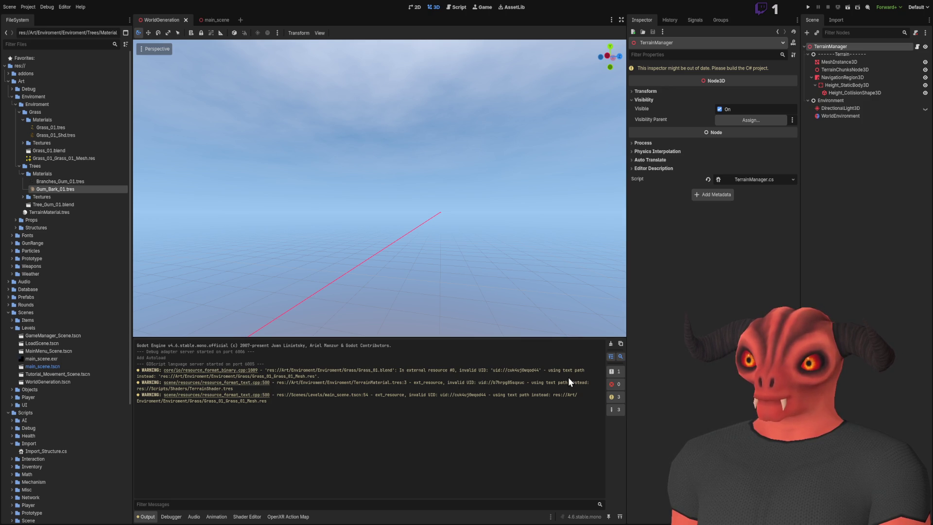
- Inspect the Grass_01 material, mesh and Grass_01.blend files, then open TerrainManager.cs in Visual Studio
click(73, 128)
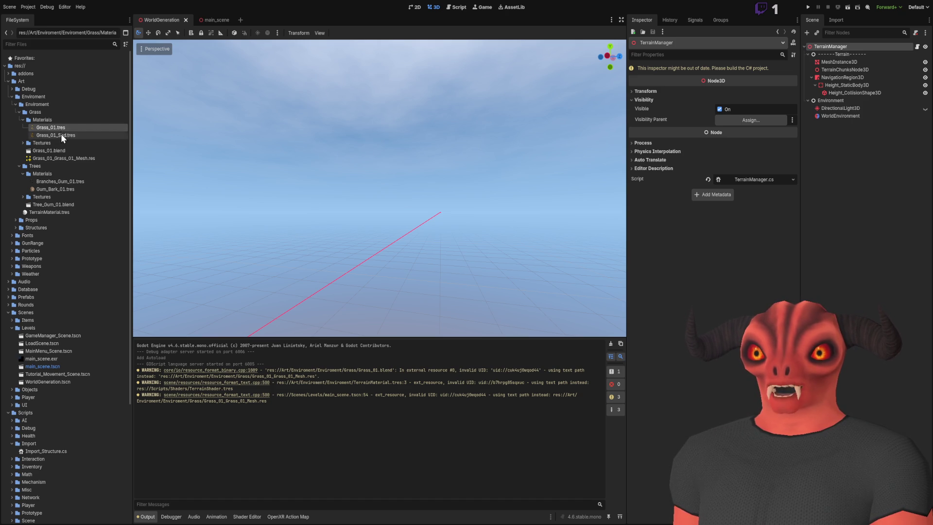
click(62, 158)
click(63, 152)
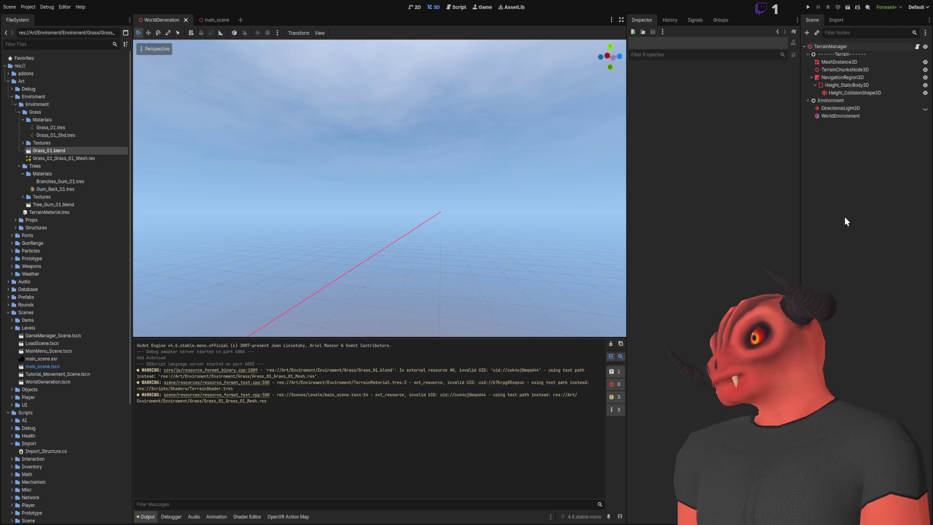
click(769, 179)
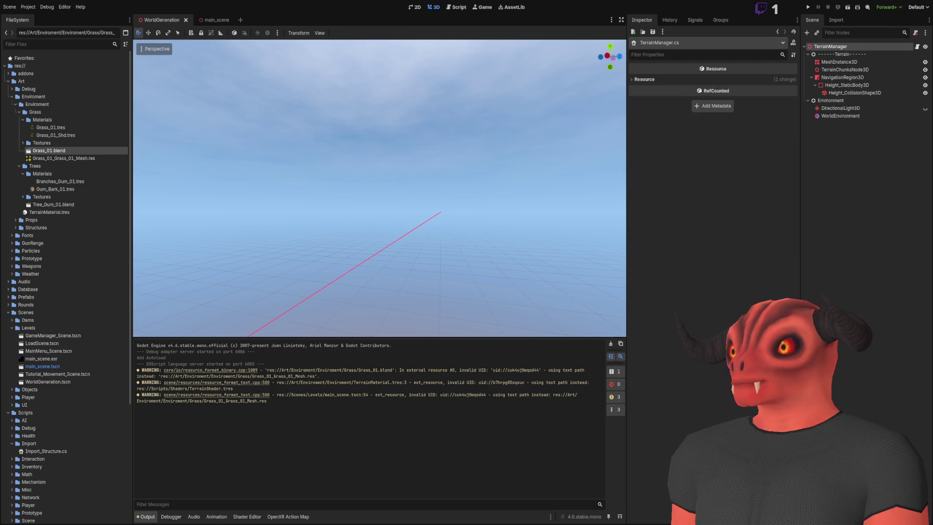
key(alt+Tab)
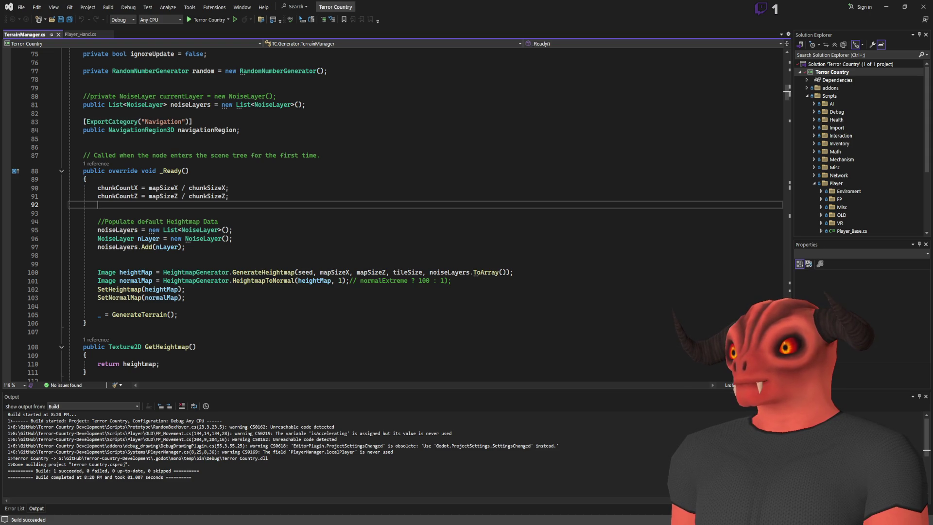
- Comment out the treeScene export on line 12 with // and rebuild the project
scroll(482, 175, up, 20)
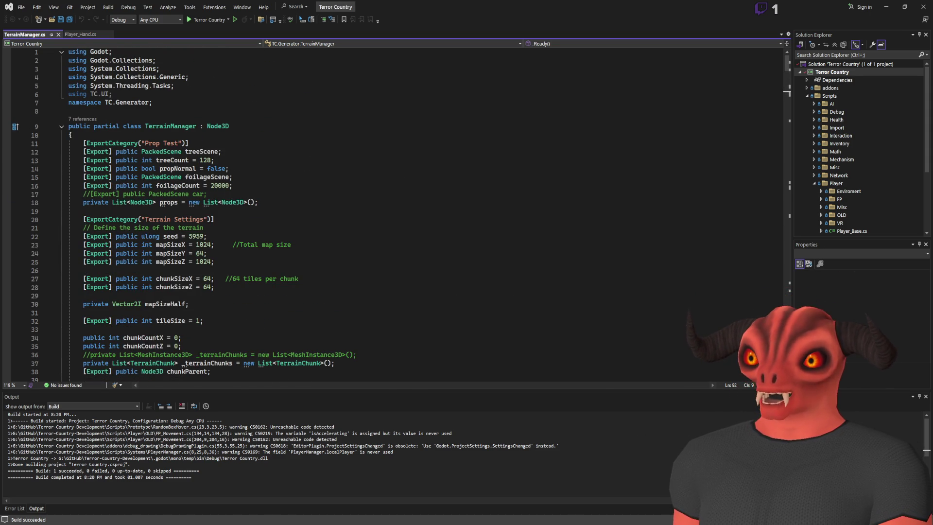
key(alt+Tab)
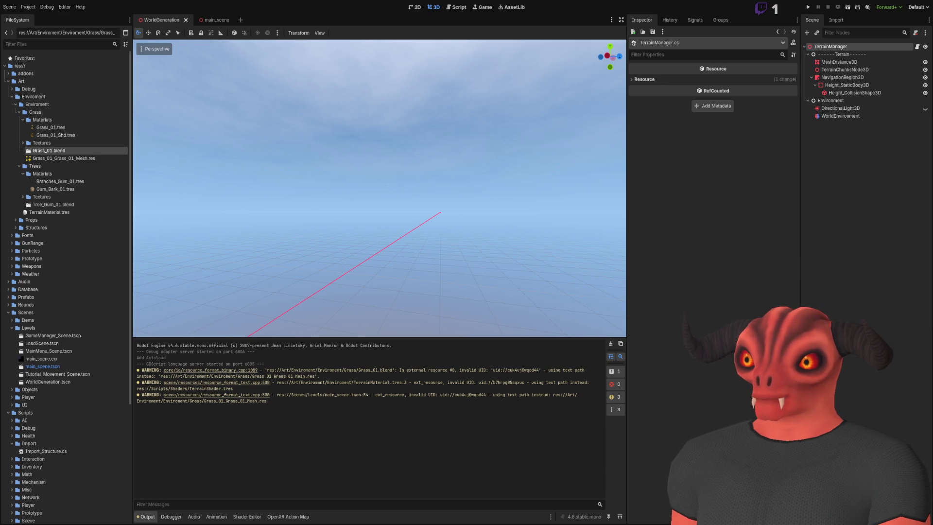
key(alt+Tab)
click(83, 152)
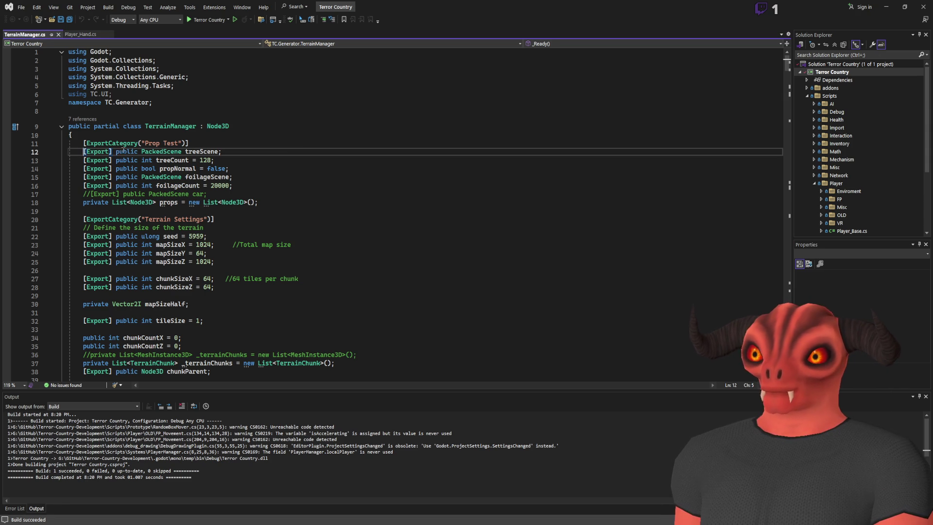
text(//)
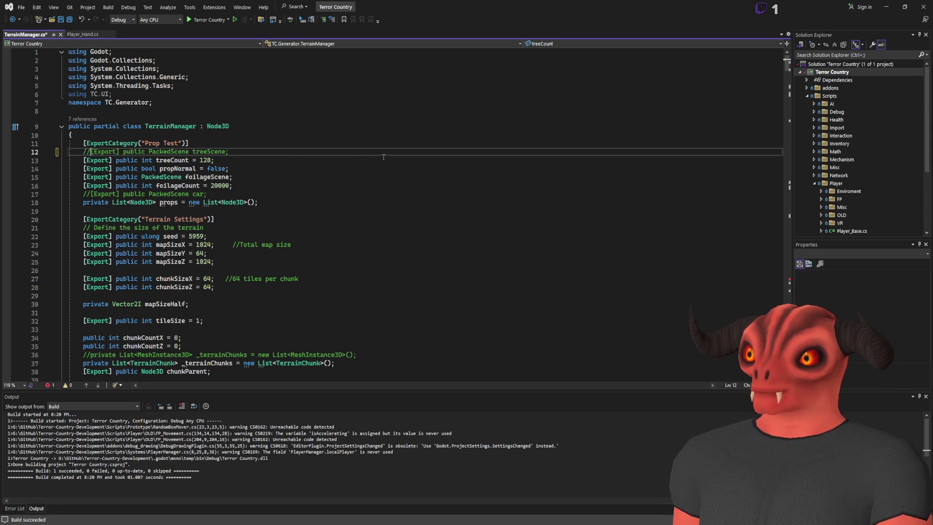
key(ctrl+shift+b)
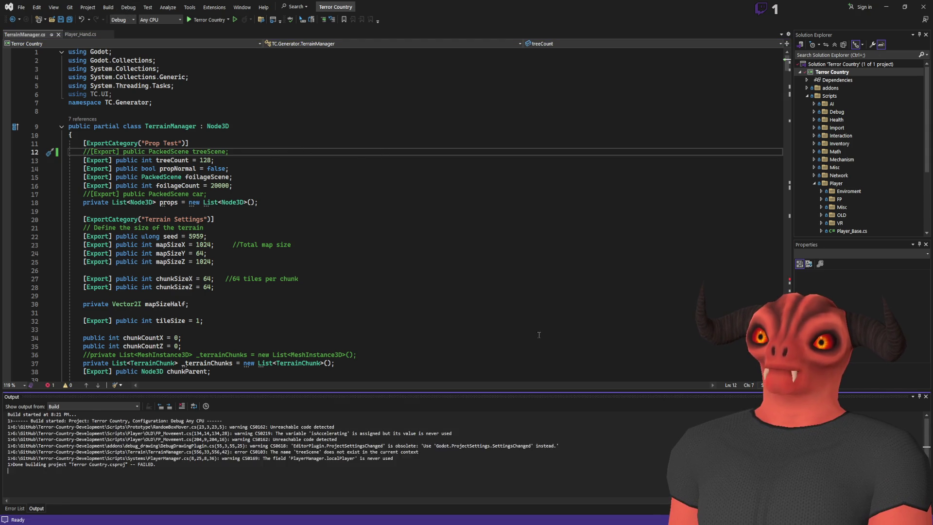
- Check TerrainManager in Godot after the failed build, then select main_scene in Scenes/Levels
key(alt+Tab)
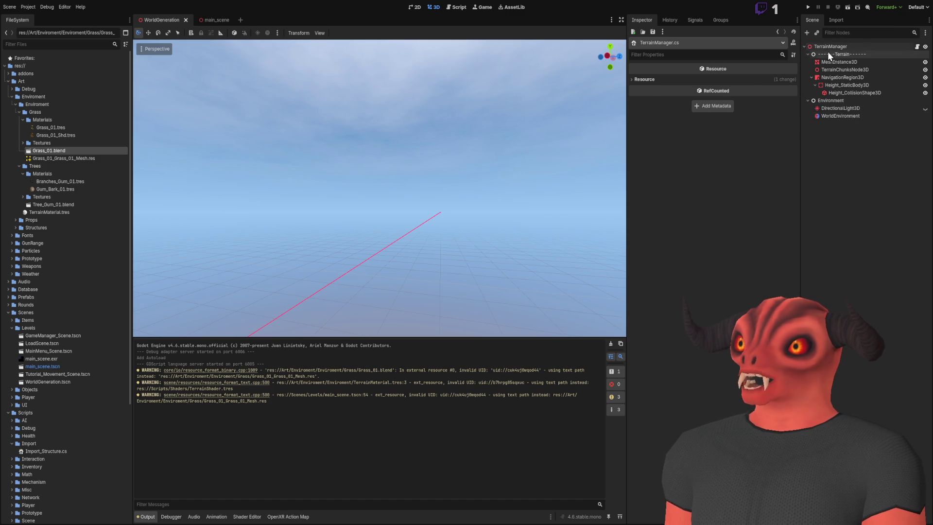
click(826, 46)
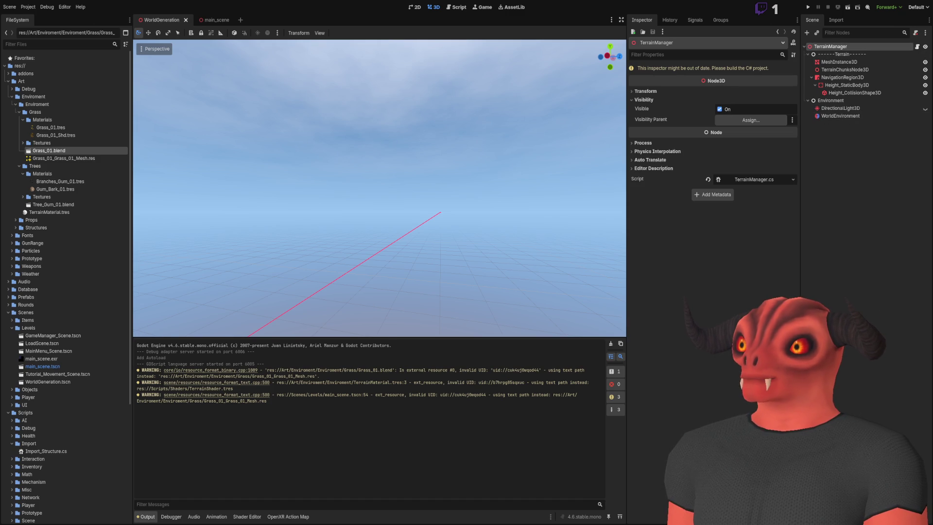
key(alt+Tab)
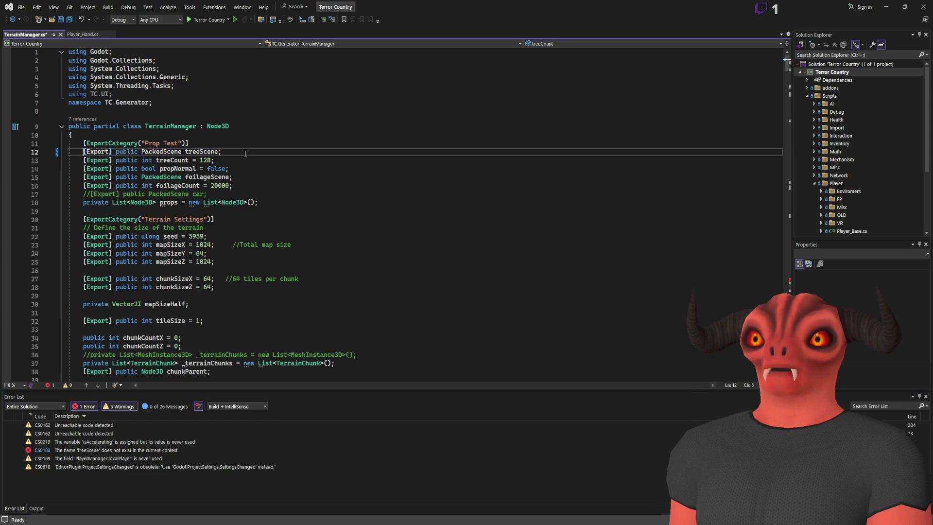
key(alt+Tab)
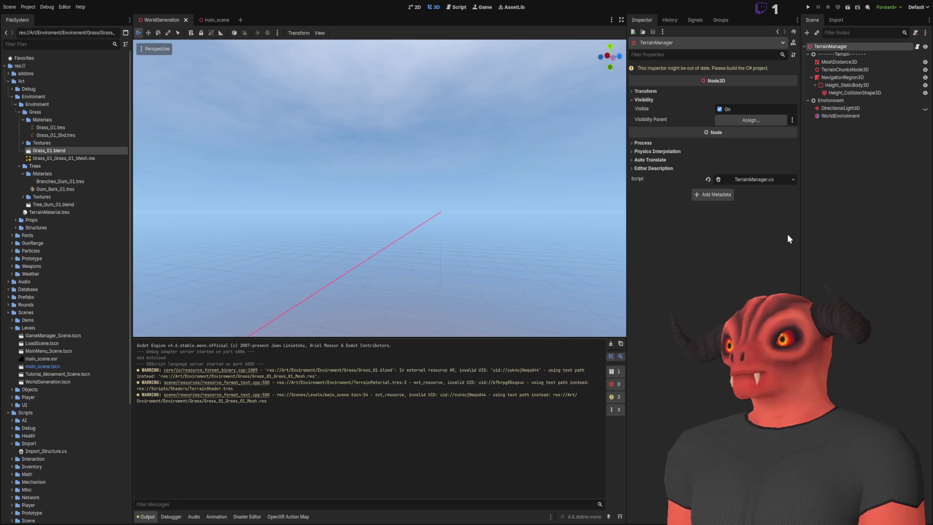
click(826, 189)
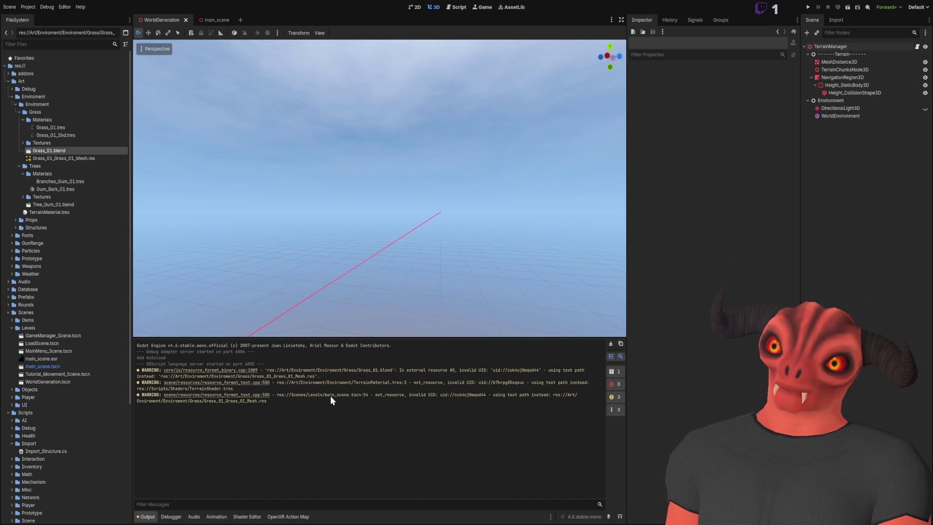
scroll(91, 381, down, 3)
click(72, 201)
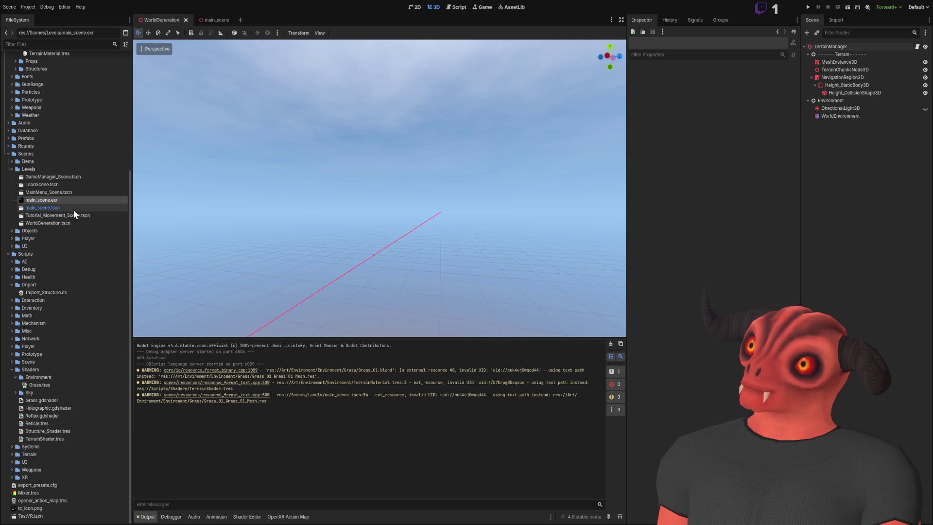
- Open main_scene, run and stop it, then open its scene settings script
double_click(74, 209)
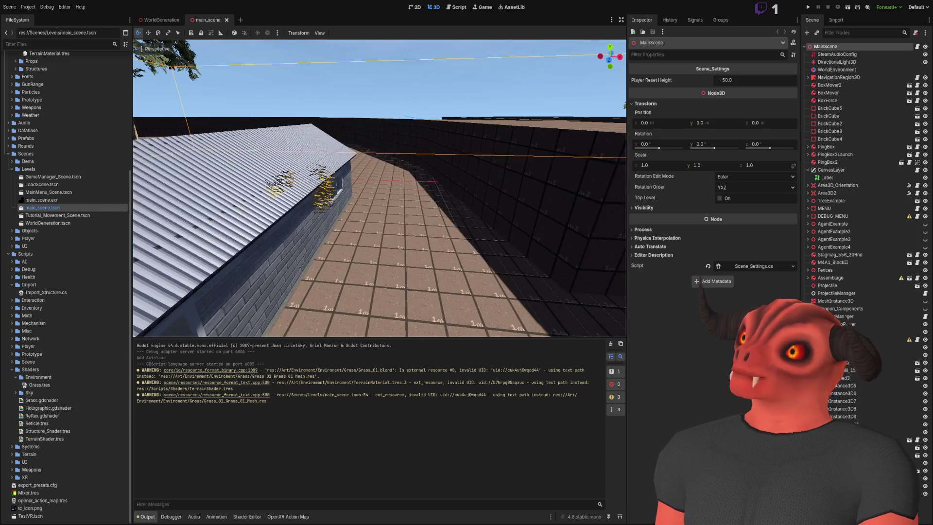
key(ctrl+s)
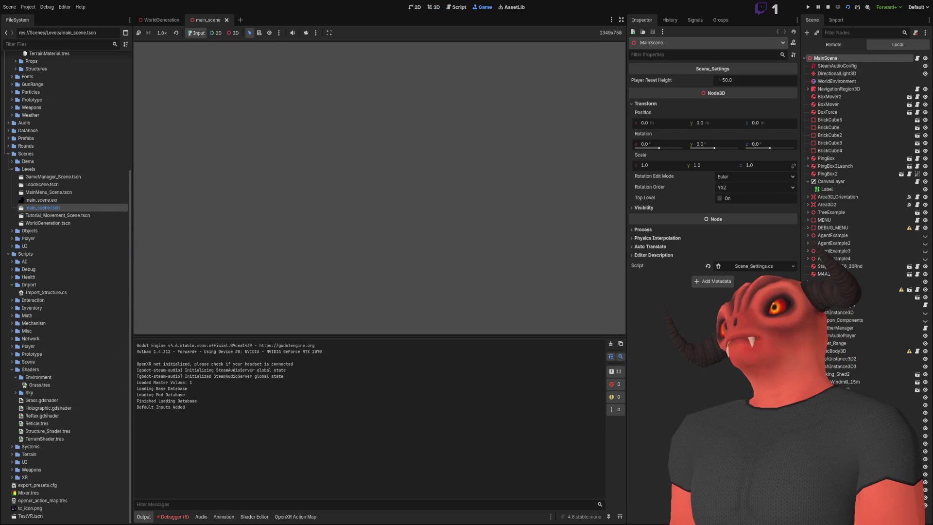
click(828, 7)
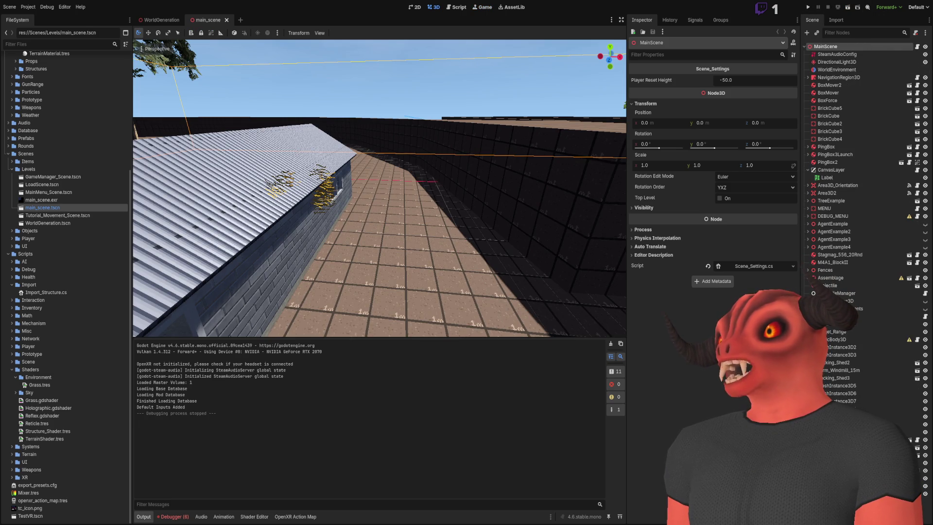
click(758, 268)
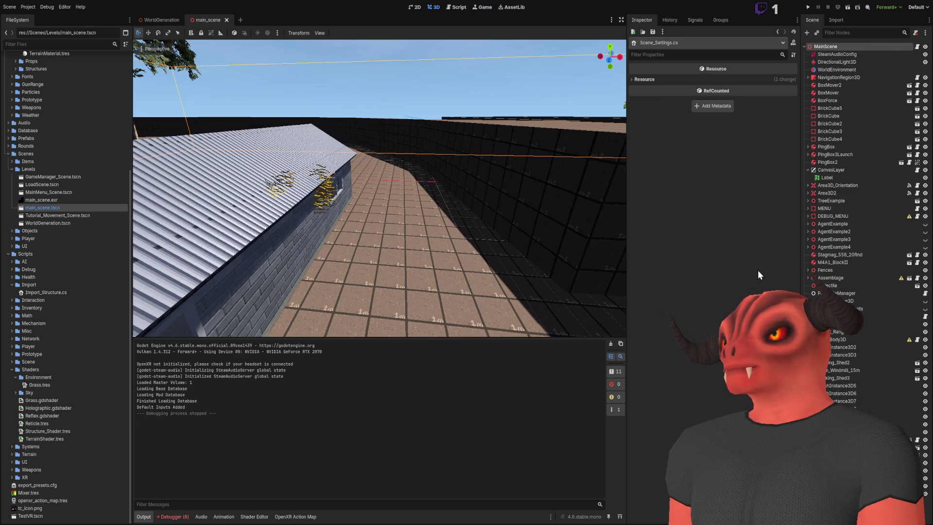
key(alt+Tab)
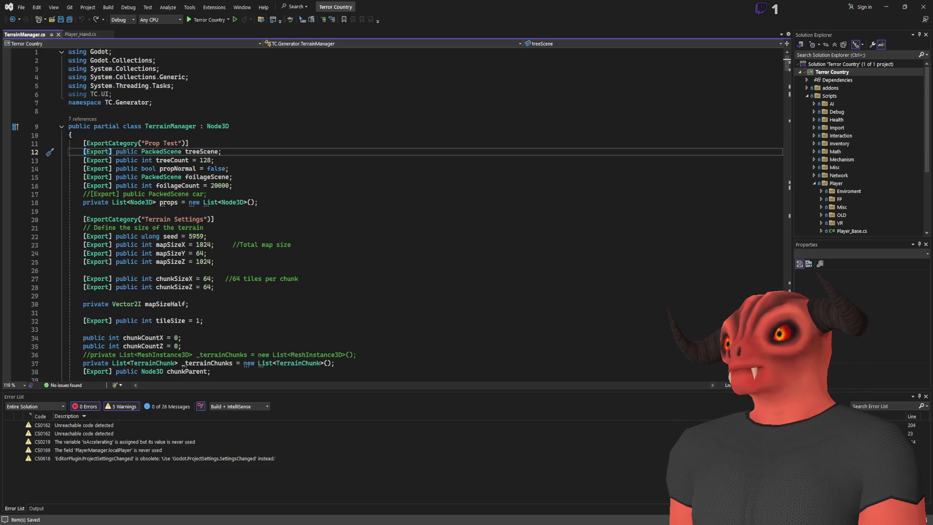
key(alt+Tab)
key(alt+Tab)
key(alt+Tab)
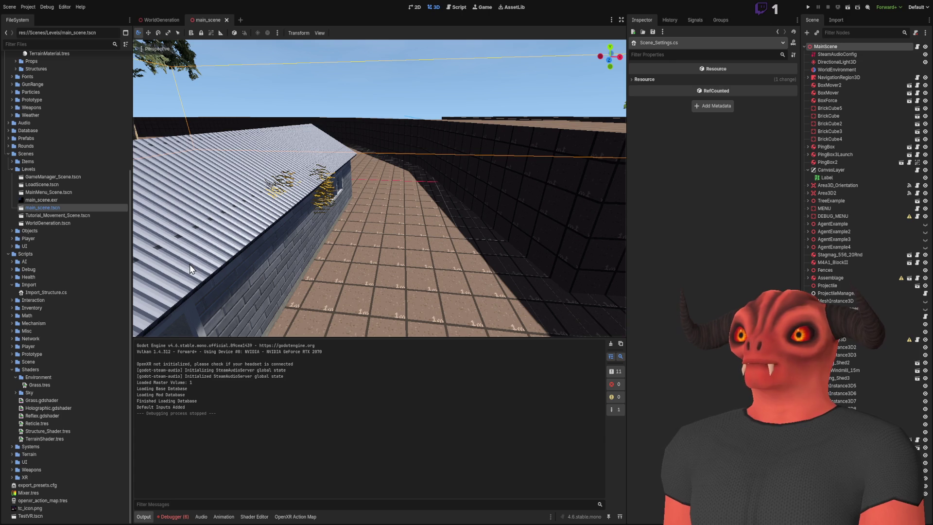
- Expand the InputManager null-reference error's stack trace in the Debugger Errors list
click(178, 516)
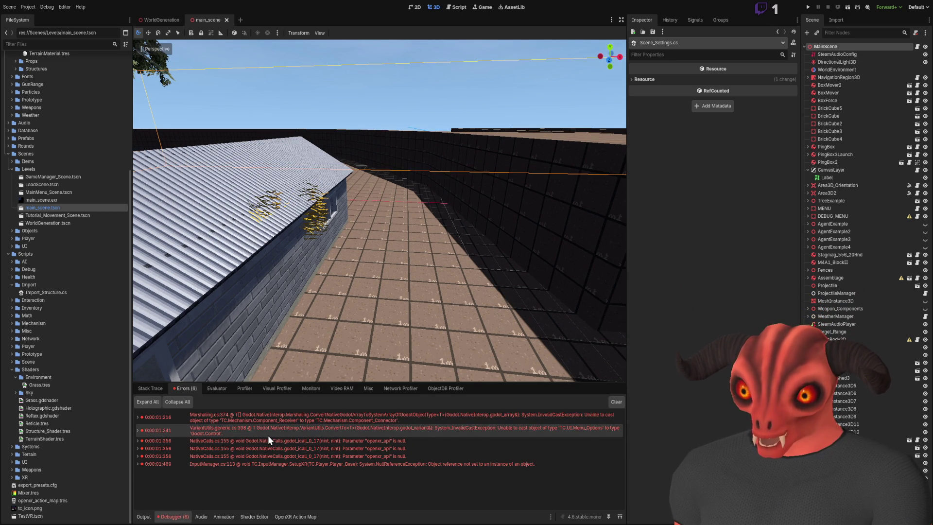
click(265, 467)
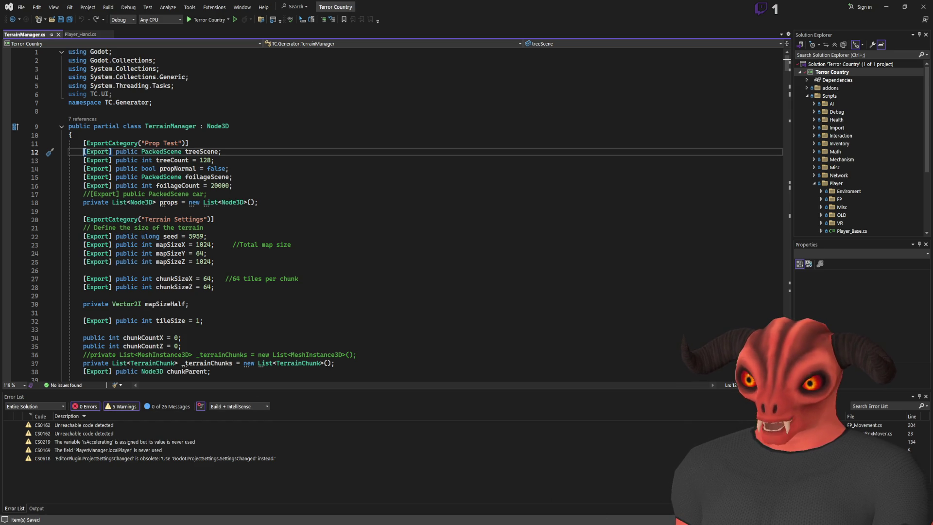
key(alt+Tab)
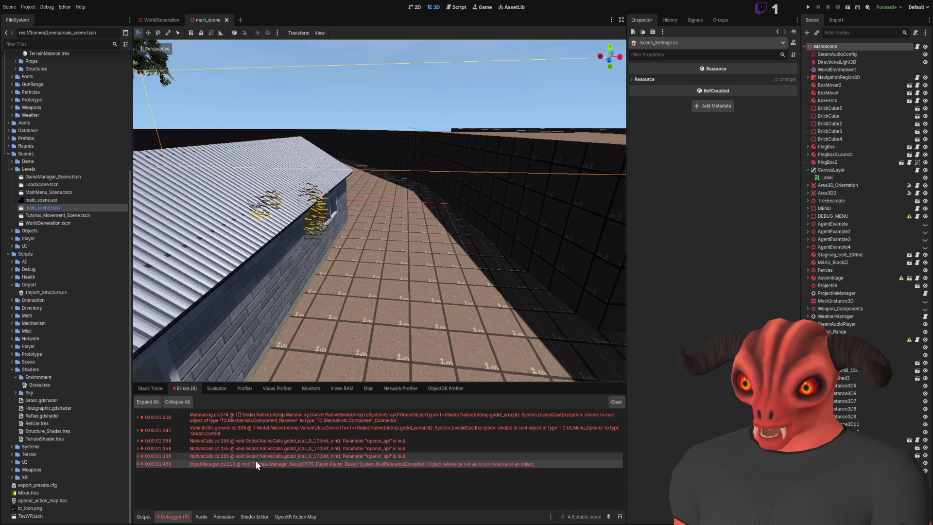
click(137, 465)
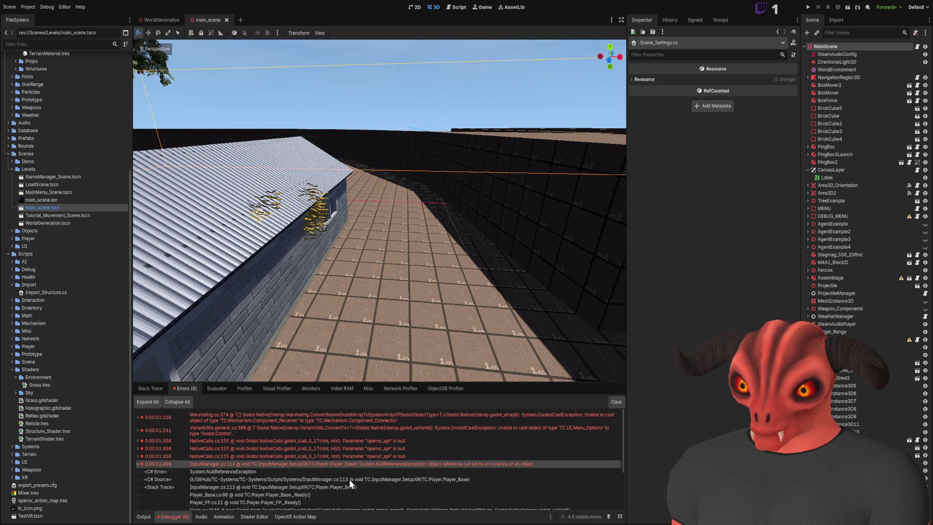
key(alt+Tab)
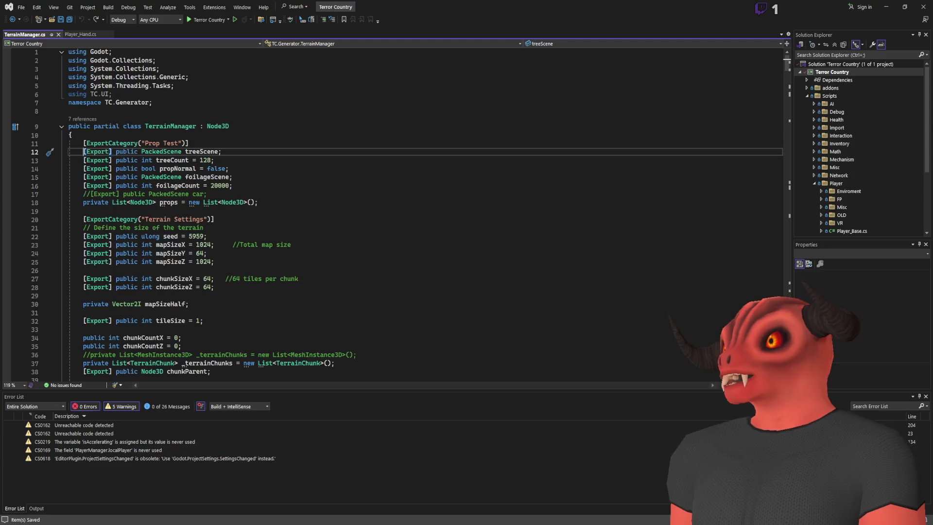
scroll(842, 129, up, 2)
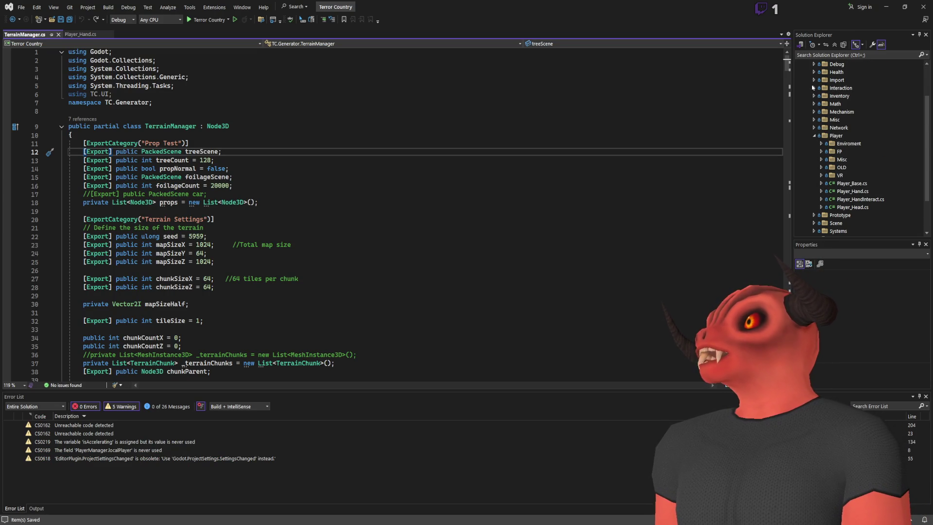
scroll(814, 97, down, 2)
scroll(814, 103, up, 2)
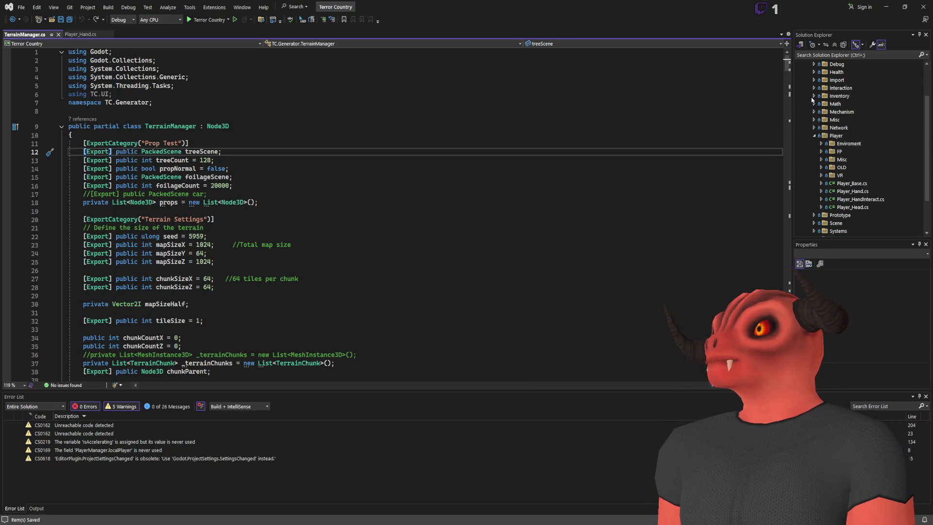
- Collapse the Player and Terrain folders, expand Scripts > Systems and open InputManager.cs
scroll(813, 111, down, 2)
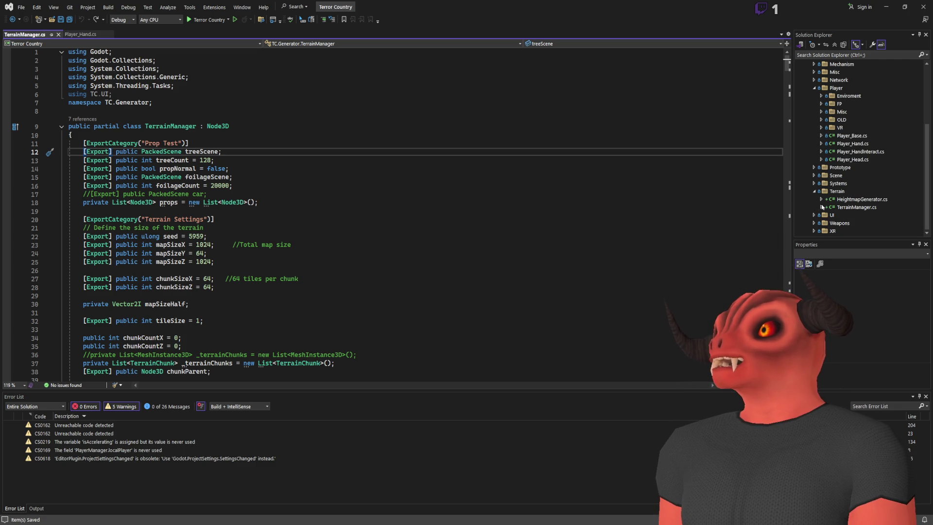
scroll(812, 160, up, 2)
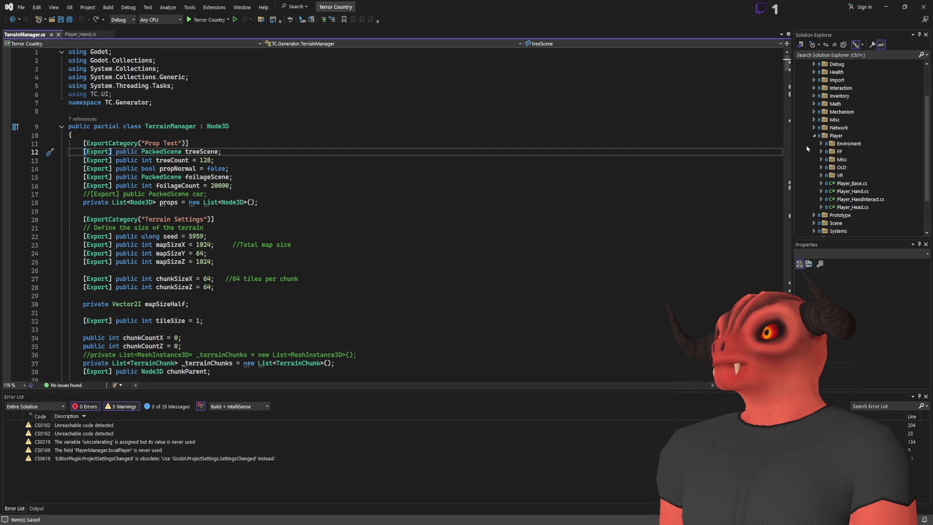
click(811, 135)
scroll(815, 137, up, 2)
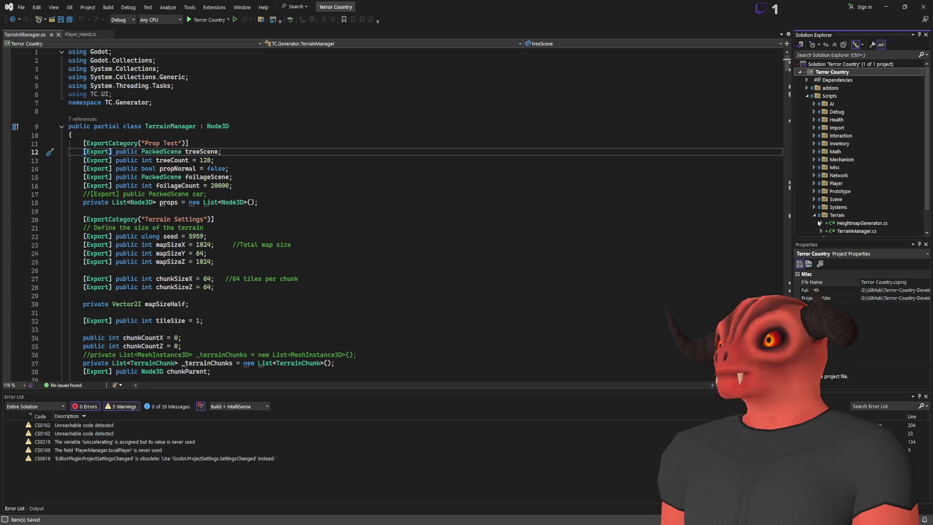
click(821, 97)
scroll(826, 127, down, 1)
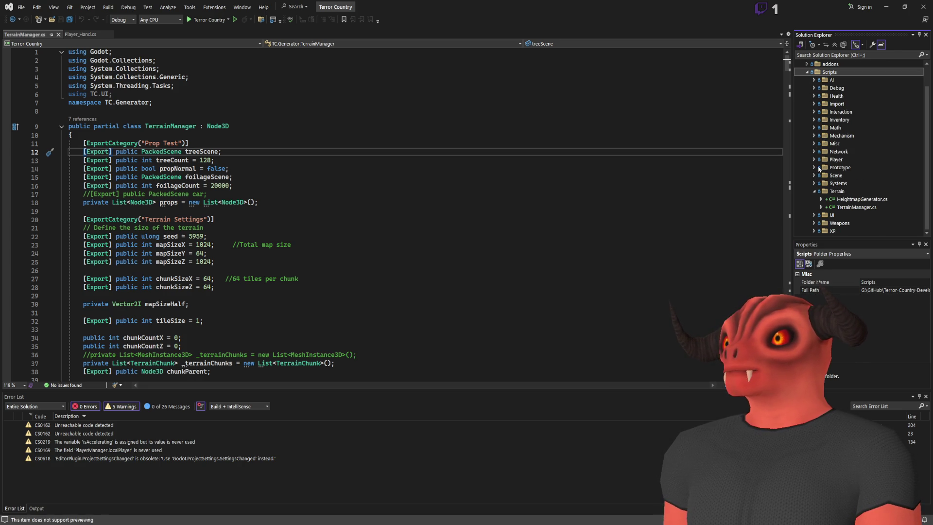
click(814, 191)
click(814, 199)
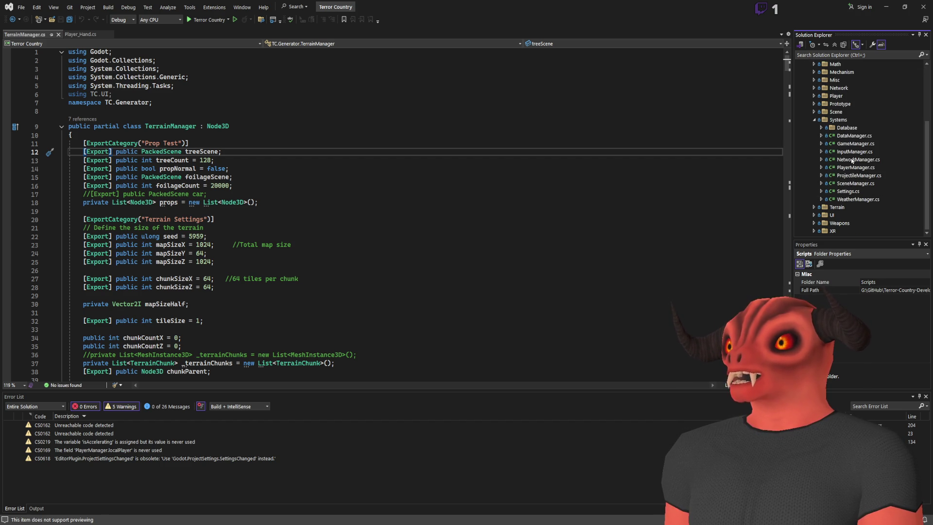
double_click(854, 151)
scroll(485, 141, down, 20)
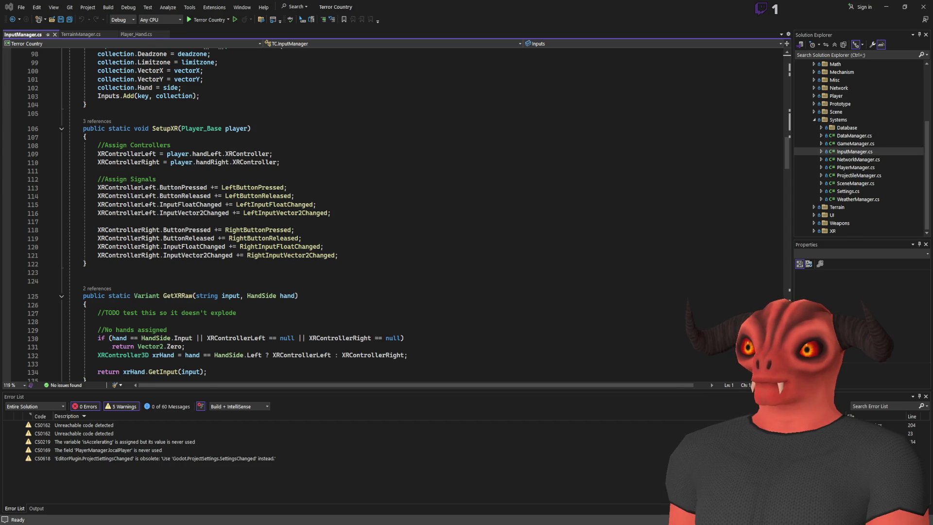
key(alt+Tab)
key(alt+Tab)
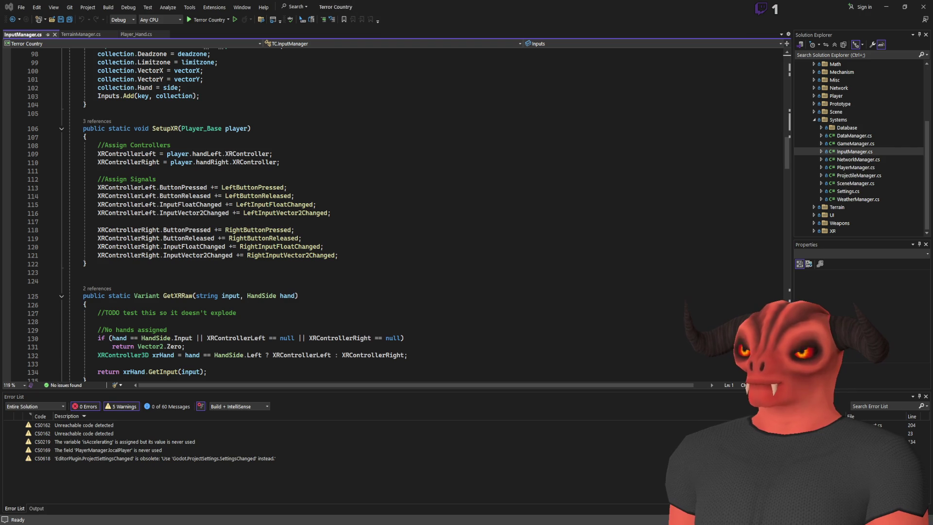
key(alt+Tab)
key(alt+Tab)
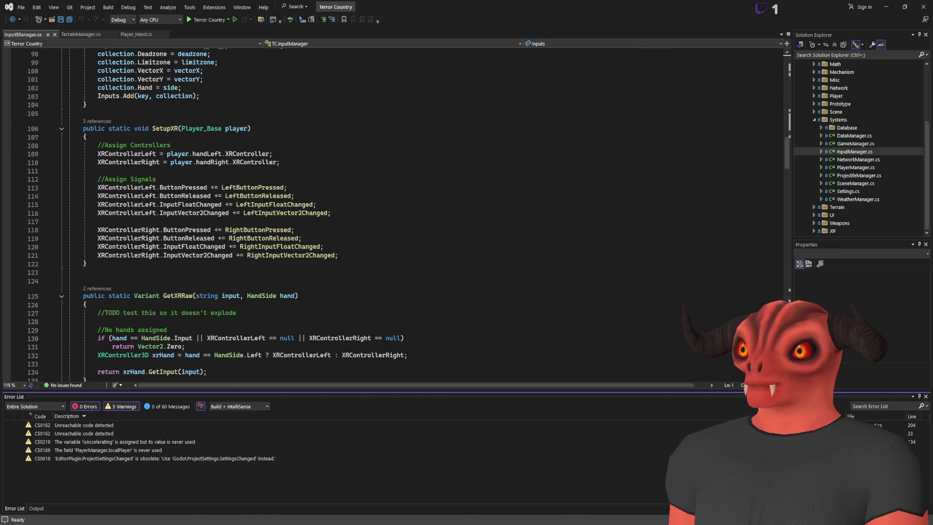
key(alt+Tab)
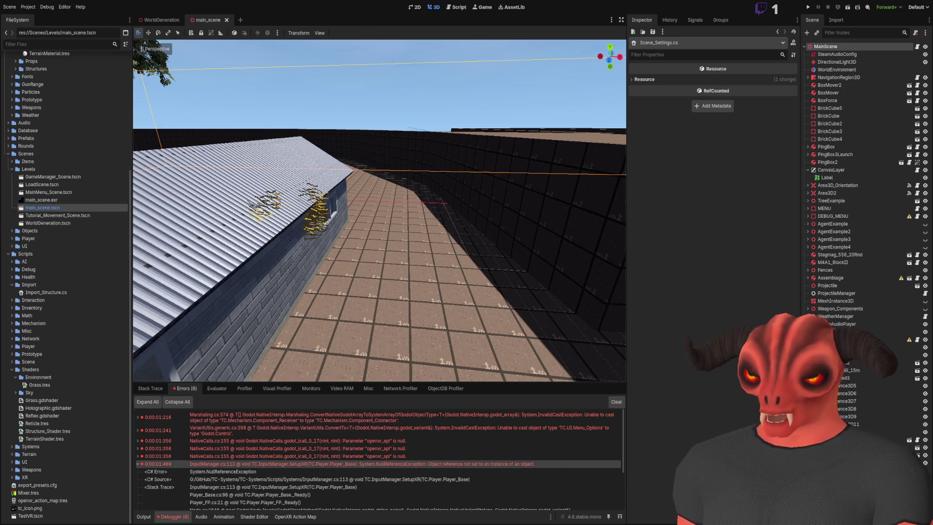
key(alt+Tab)
drag(111, 187, 398, 187)
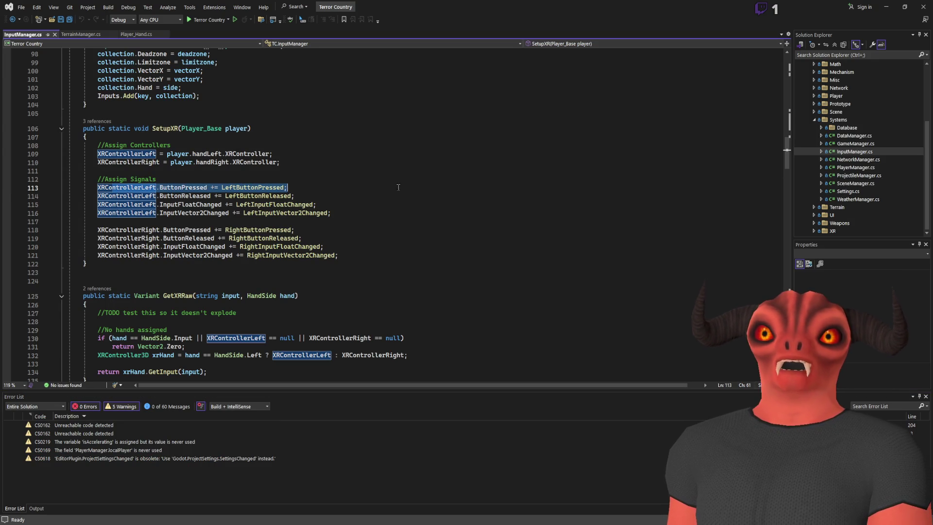
key(alt+Tab)
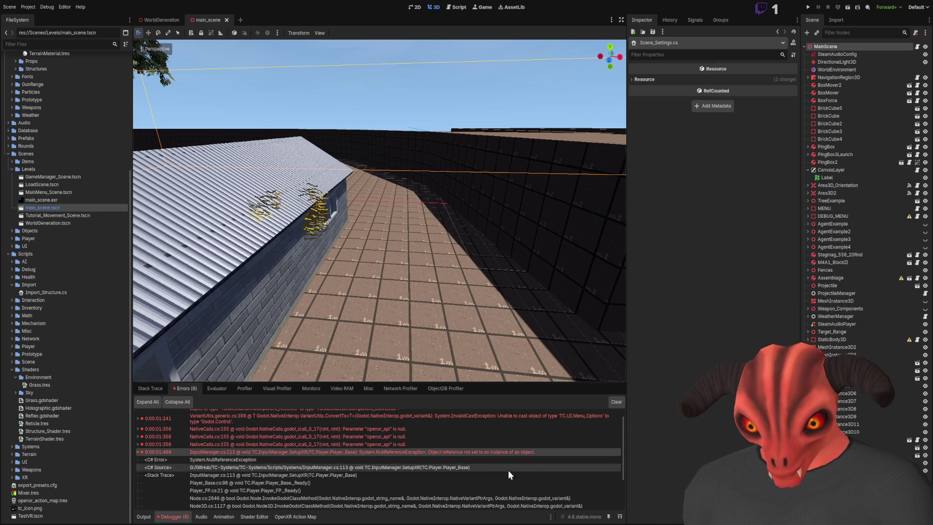
scroll(508, 470, down, 1)
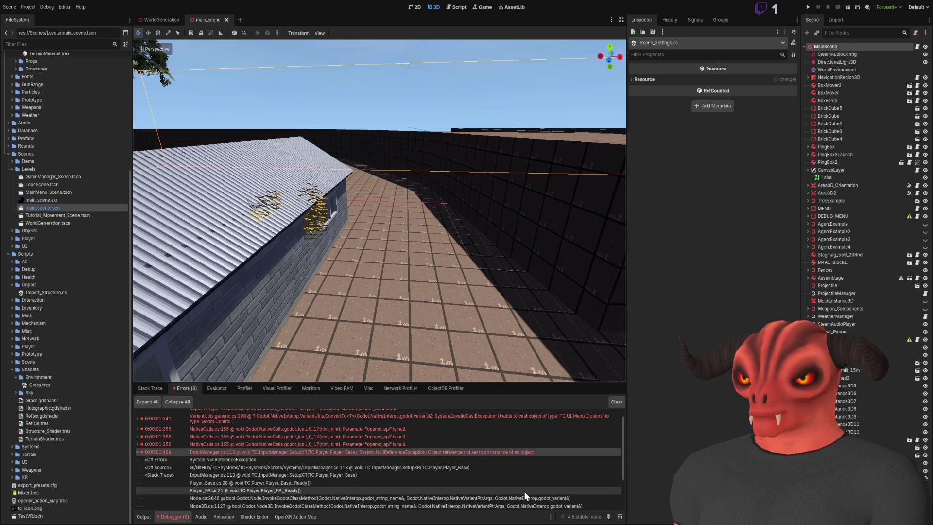
double_click(520, 475)
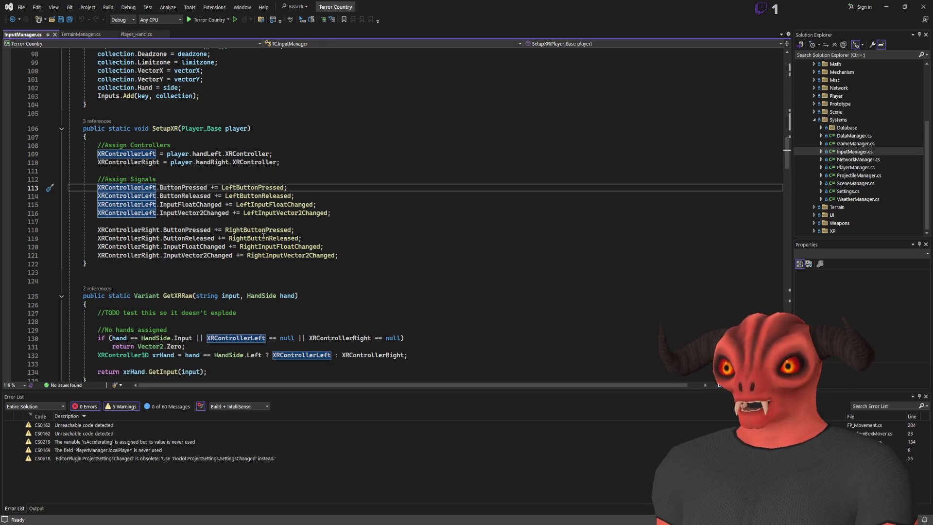
click(258, 188)
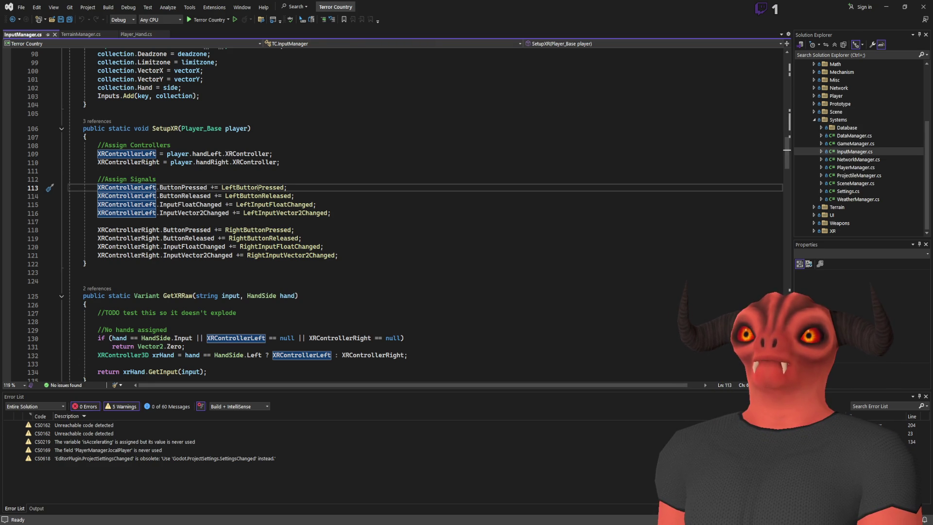
click(295, 153)
scroll(118, 103, up, 2)
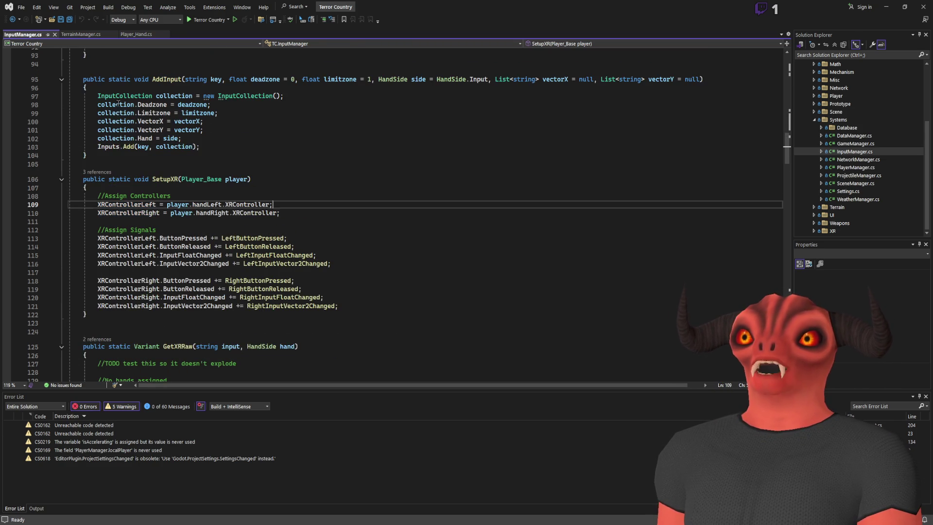
- Add an empty if guard with a return statement after the SetupXR signature
click(164, 179)
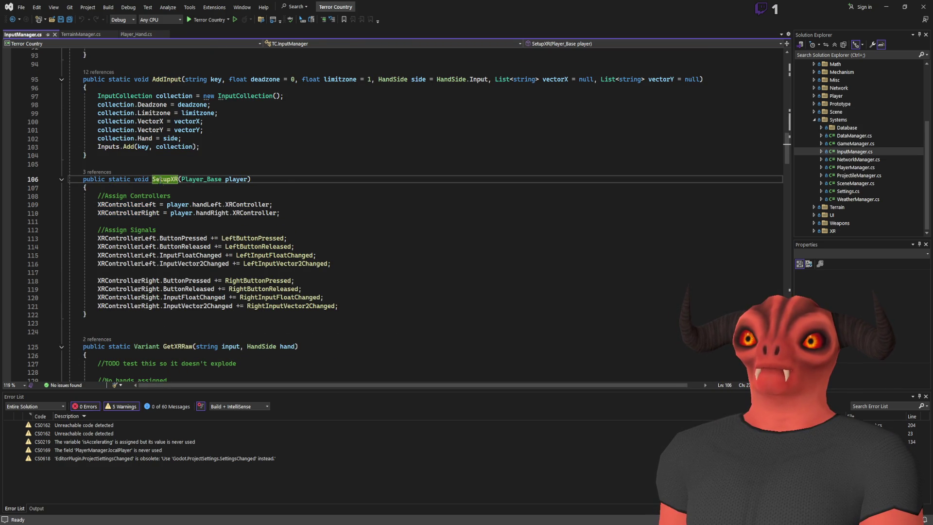
click(288, 178)
key(Return)
key(Return)
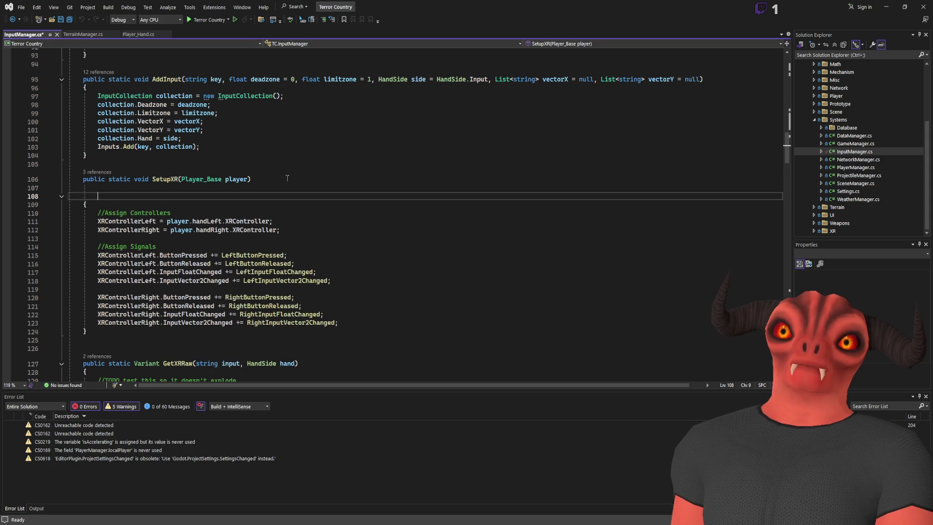
key(ctrl+z)
key(ctrl+z)
key(Down)
key(Return)
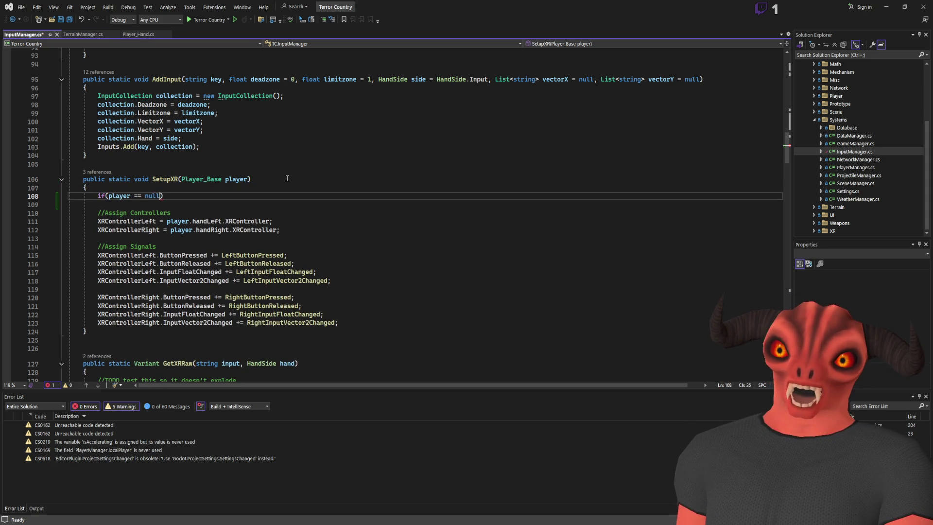
text())
key(Return)
text(rn;)
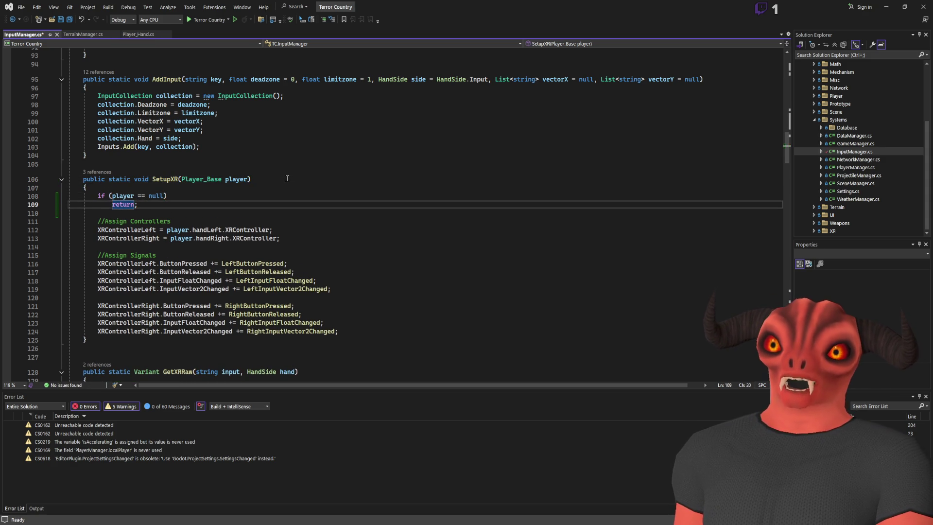
click(320, 241)
key(Return)
key(Return)
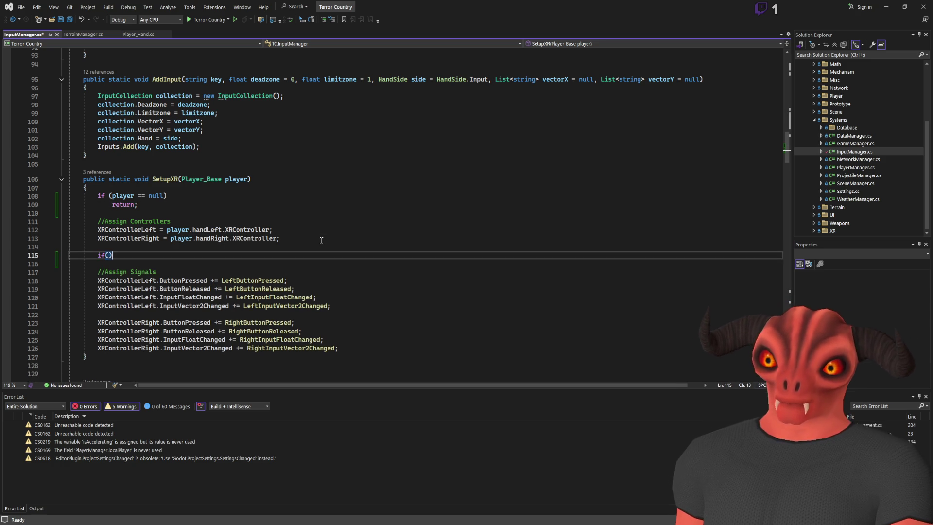
- Fill the guard with XRControllerLeft and XRControllerRight null checks followed by return;
double_click(127, 230)
key(ctrl+c)
click(108, 255)
key(ctrl+v)
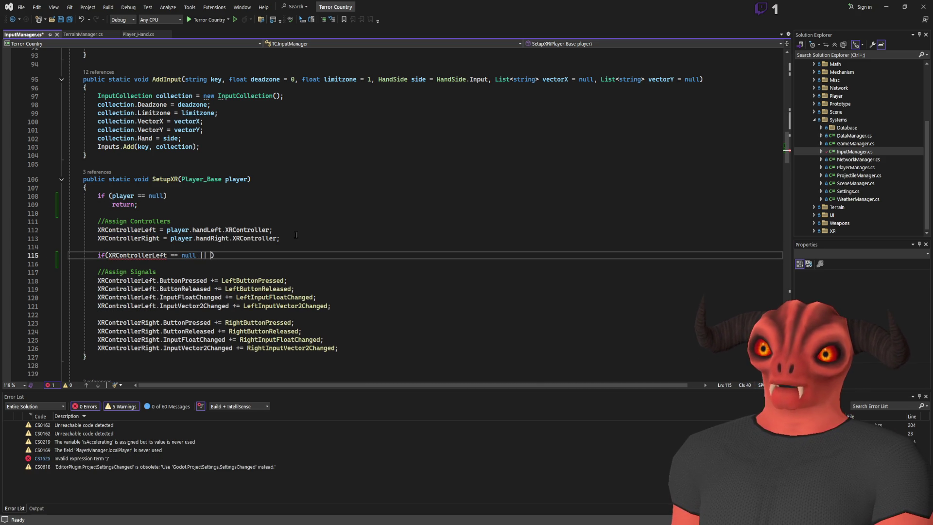
double_click(141, 237)
click(214, 255)
key(ctrl+v)
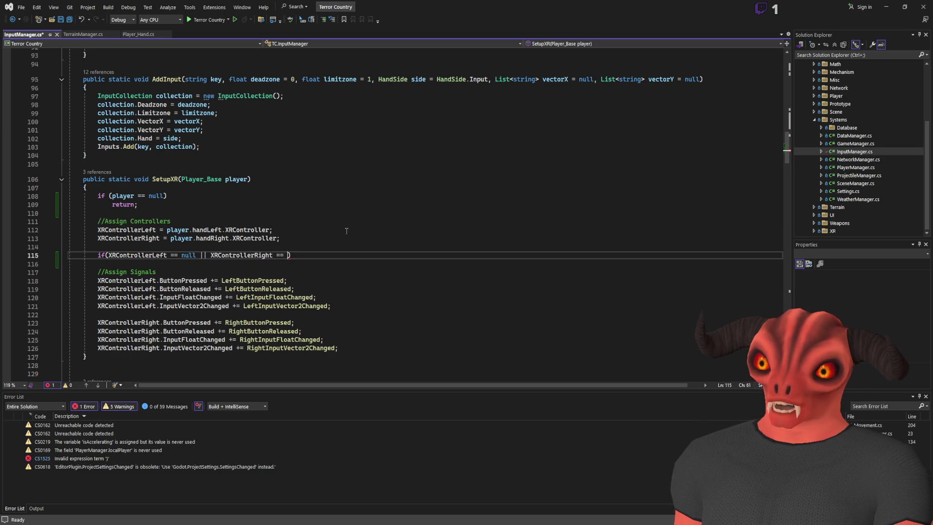
text(null)
key(Return)
text(return;)
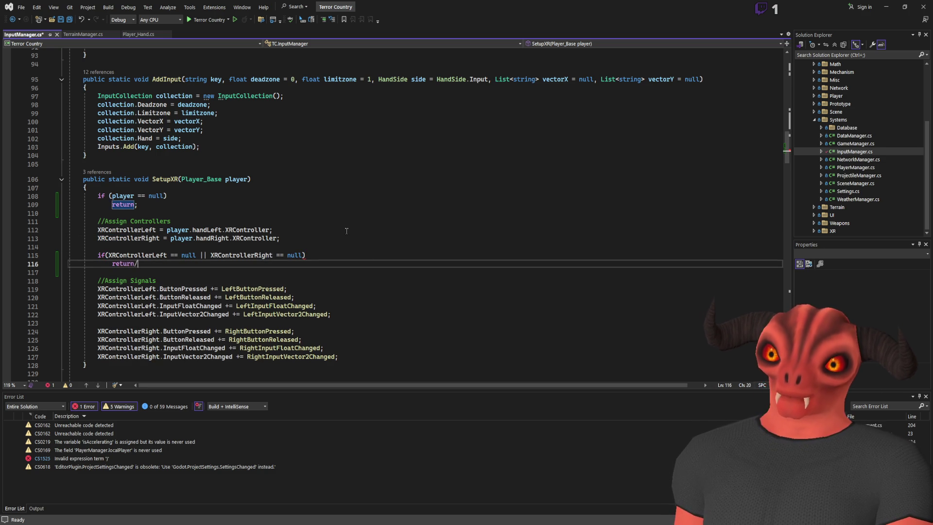
- Add a TODO comment about newly plugged-in controllers, save InputManager.cs and build
key(ctrl+s)
key(Up)
key(ctrl+Return)
text(DO maybe c)
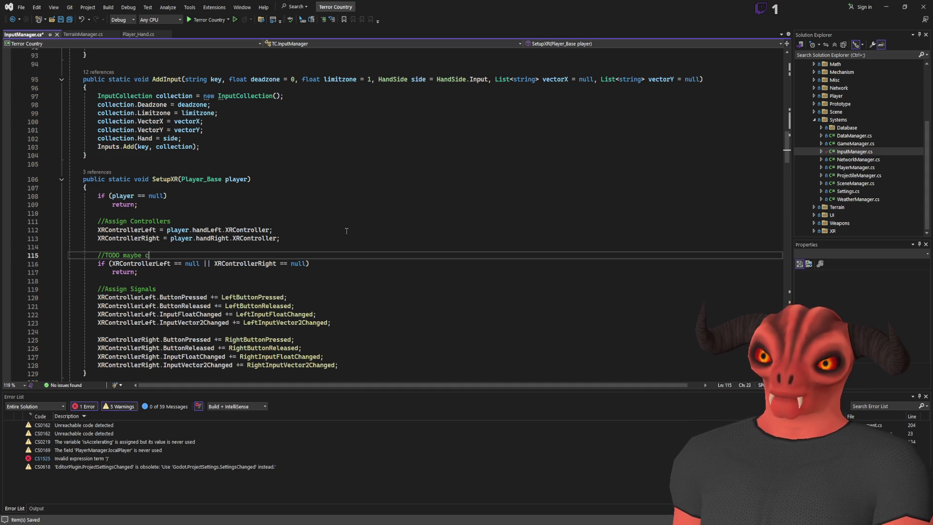
text(ew controllers are plugged in)
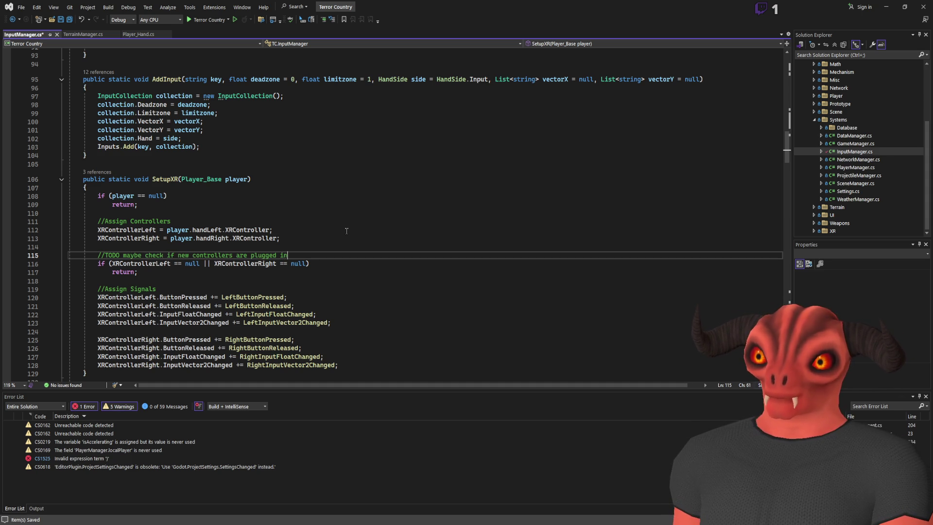
key(ctrl+s)
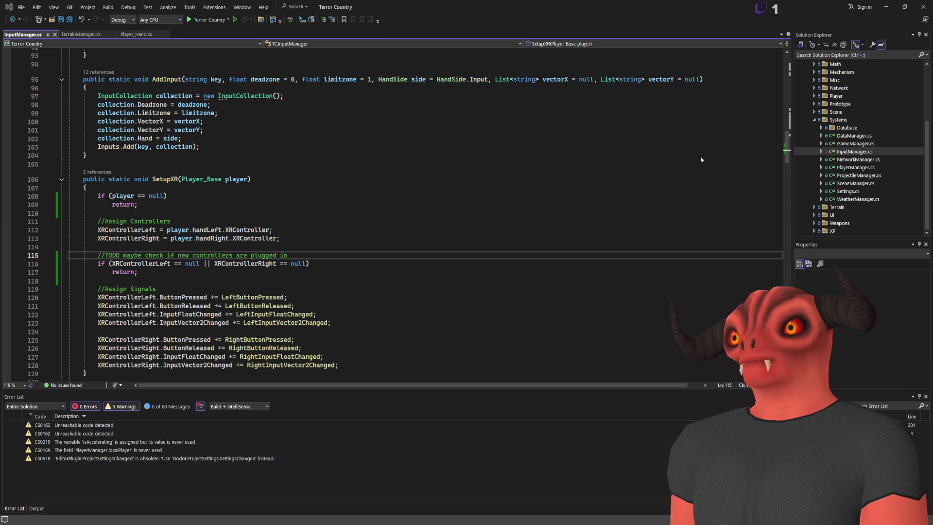
key(ctrl+shift+b)
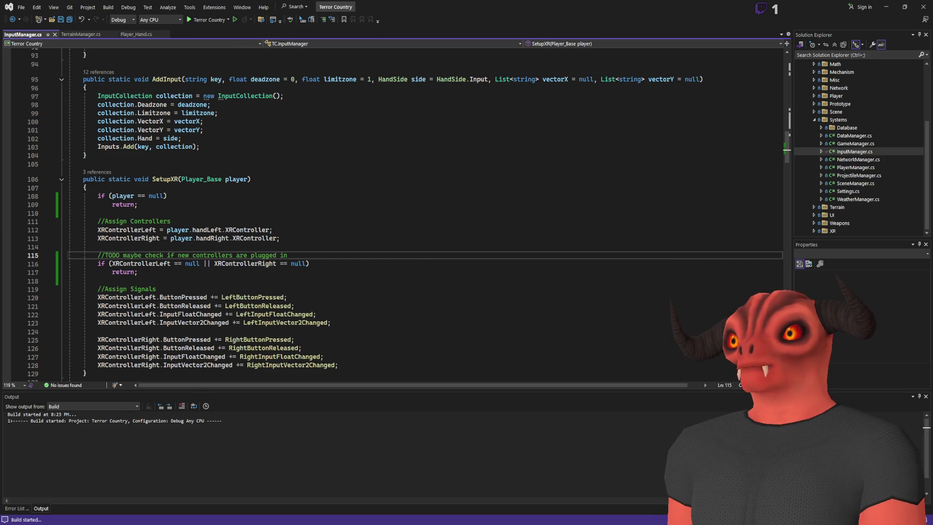
- Run the project in Godot, stop it, then run the main scene and stop it with F8
key(alt+Tab)
key(F5)
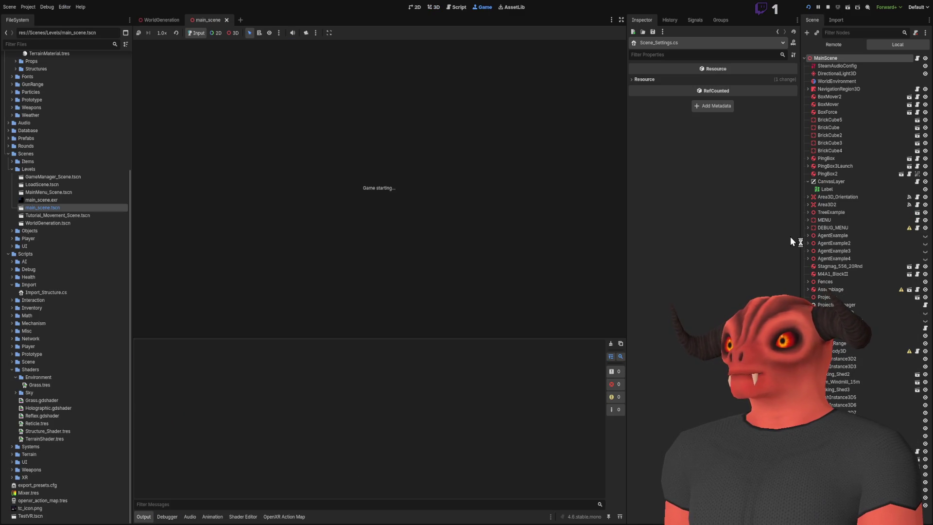
click(828, 7)
click(848, 7)
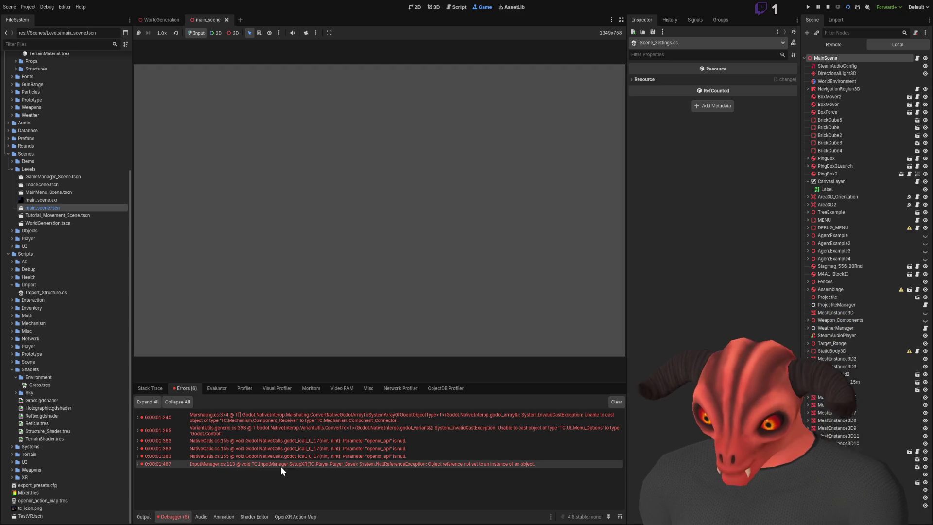
key(F8)
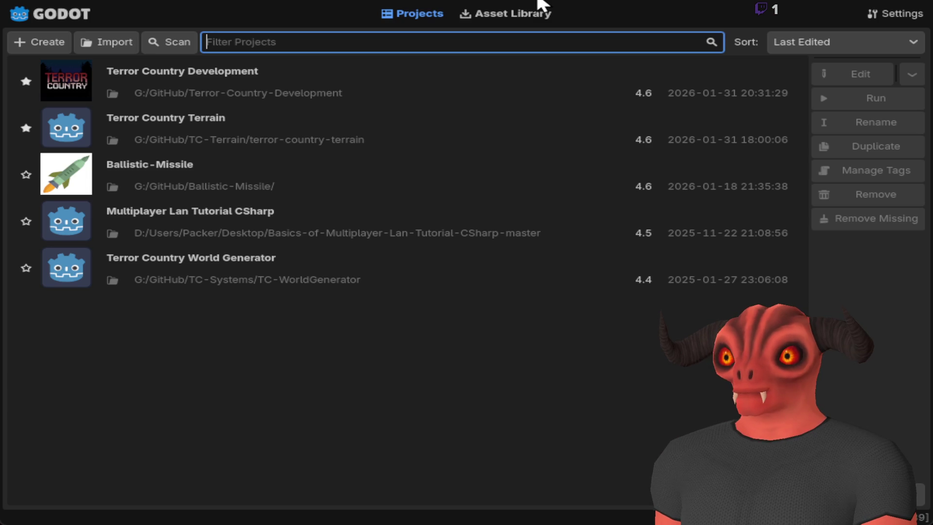
- Open Terror Country Development from the Project Manager and run the WorldGeneration scene
double_click(299, 103)
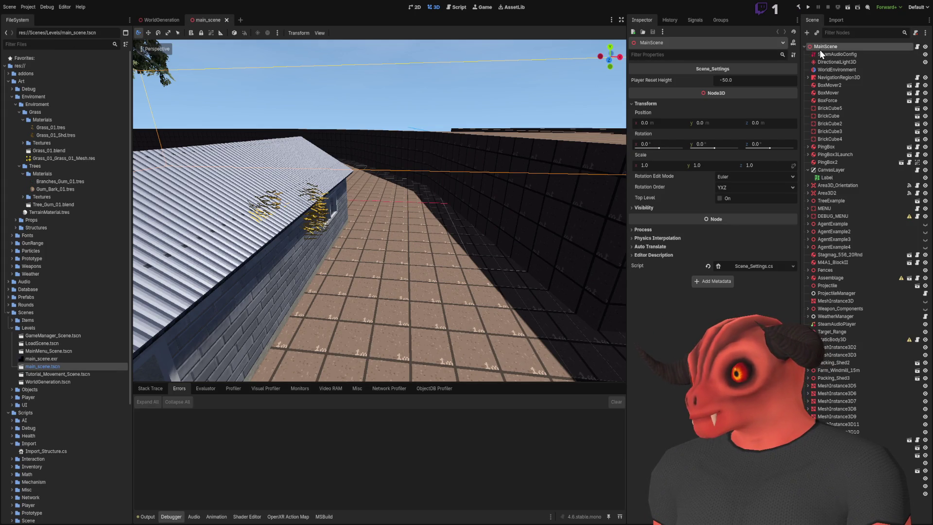
click(161, 20)
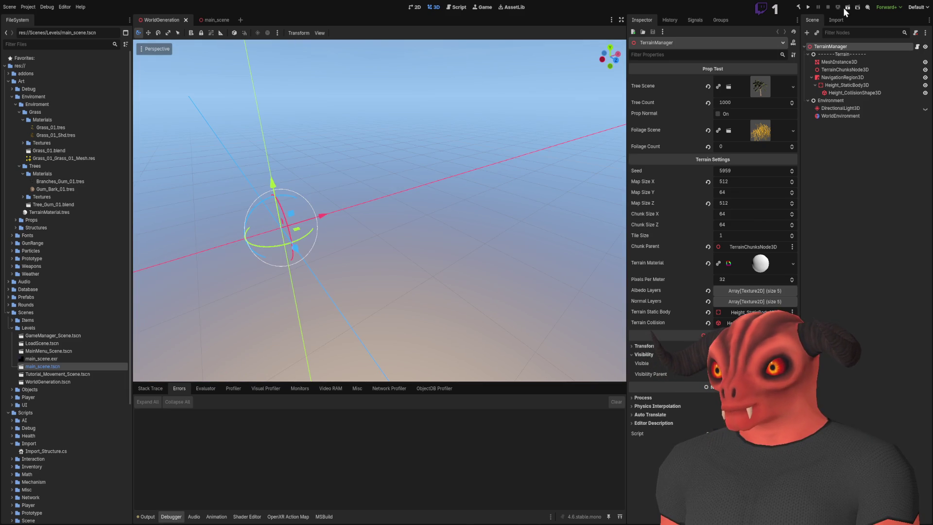
key(ctrl+s)
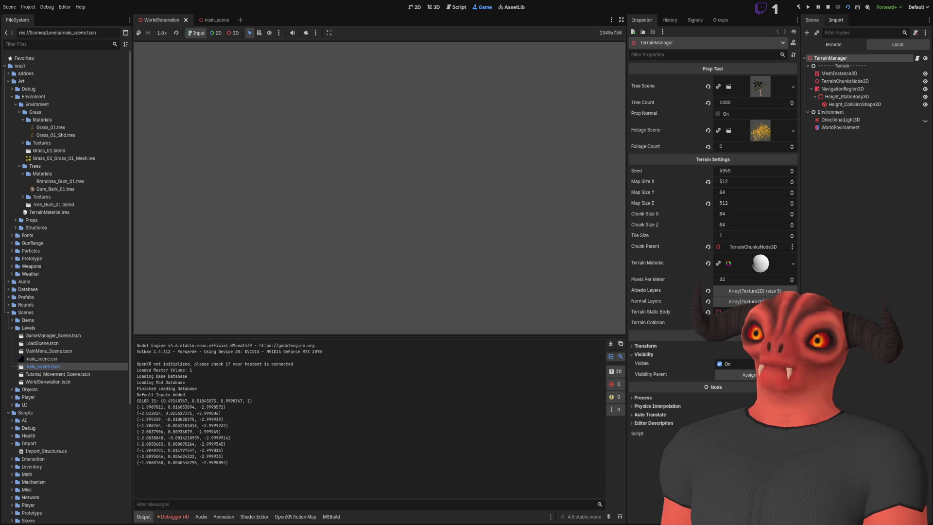
- Stop the WorldGeneration run and return to Visual Studio
click(828, 7)
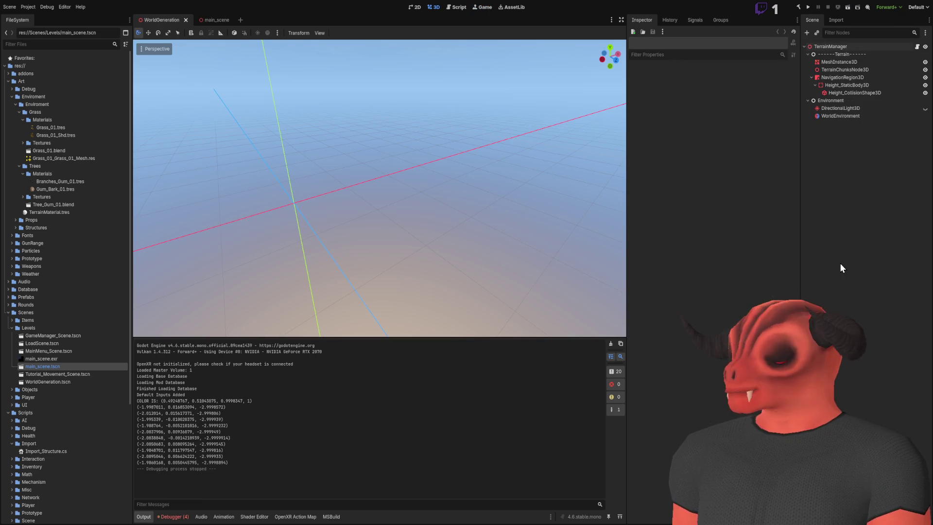
key(alt+Tab)
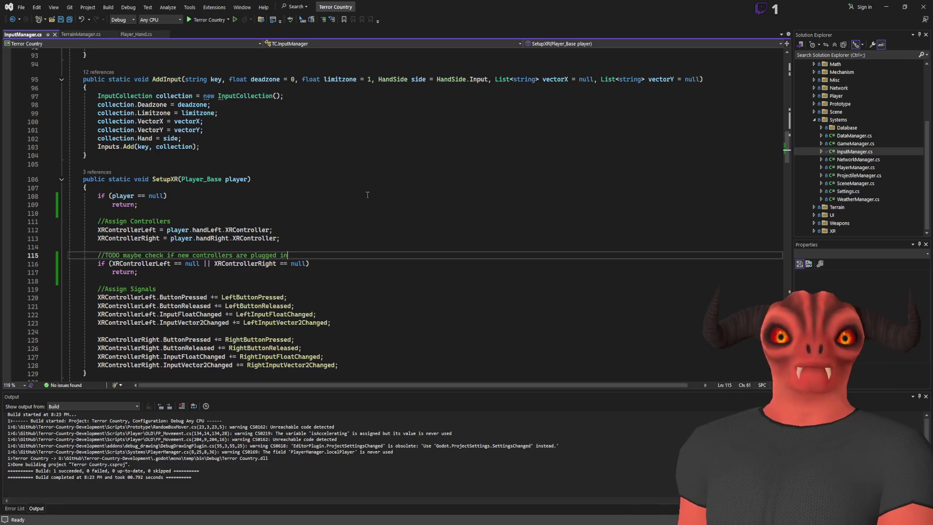
- Change GameManager.cs line 99 respawn position to Vector3.Up * 50, save, and rerun the game
scroll(845, 150, up, 4)
scroll(848, 166, down, 2)
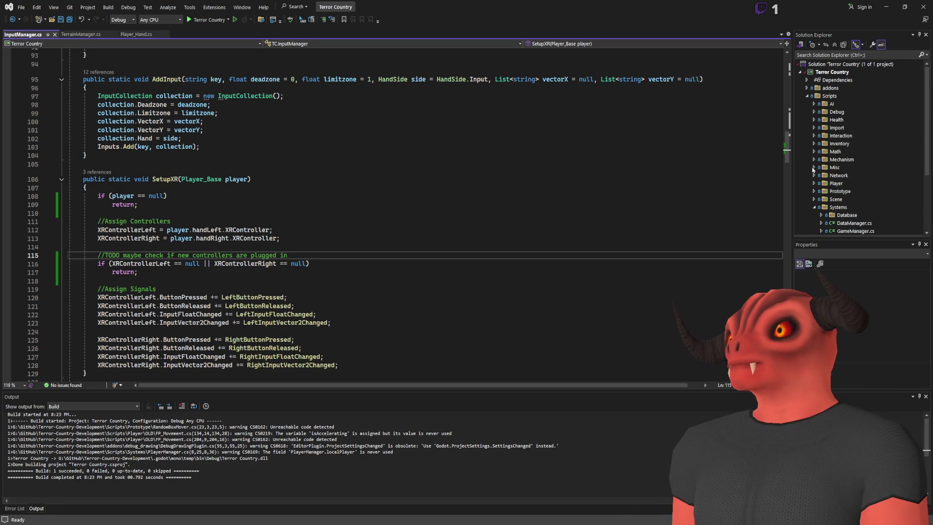
double_click(852, 184)
scroll(235, 204, down, 20)
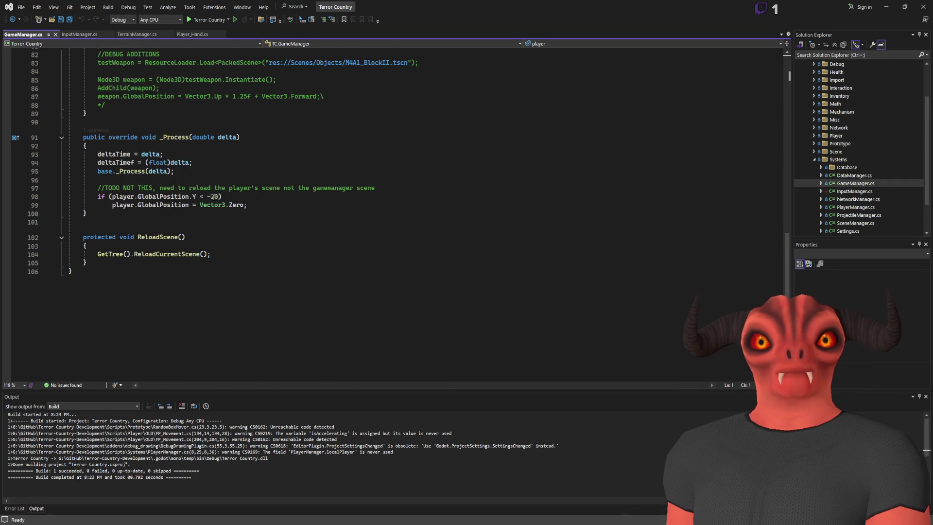
drag(199, 205, 244, 204)
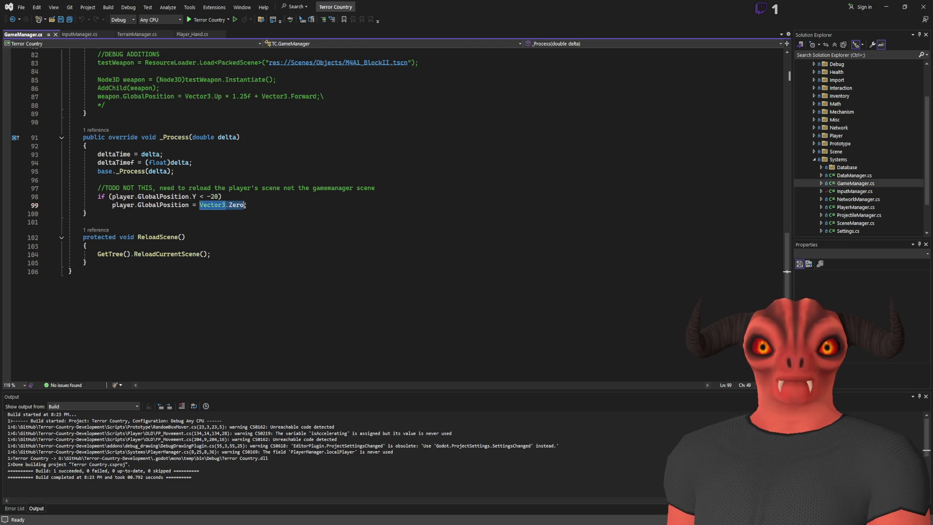
text(Vect)
text(or3.)
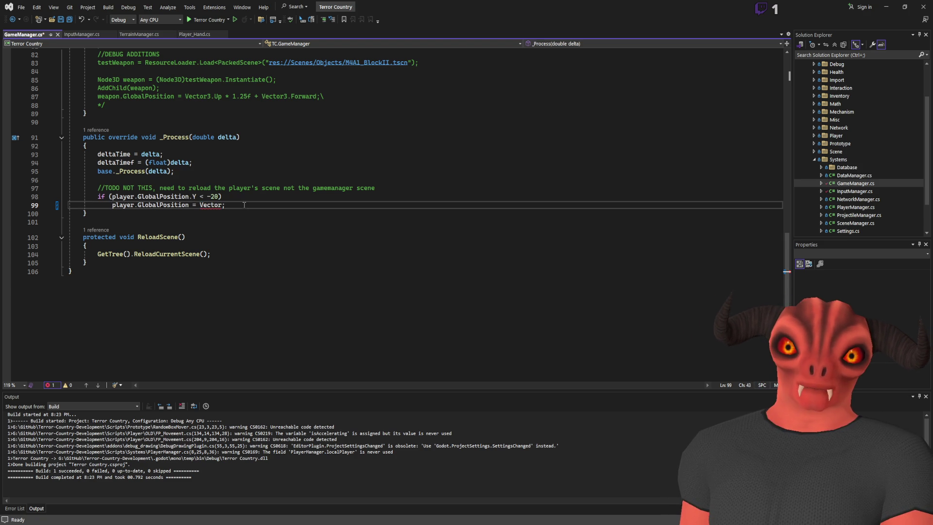
text(Up * 50)
key(ctrl+s)
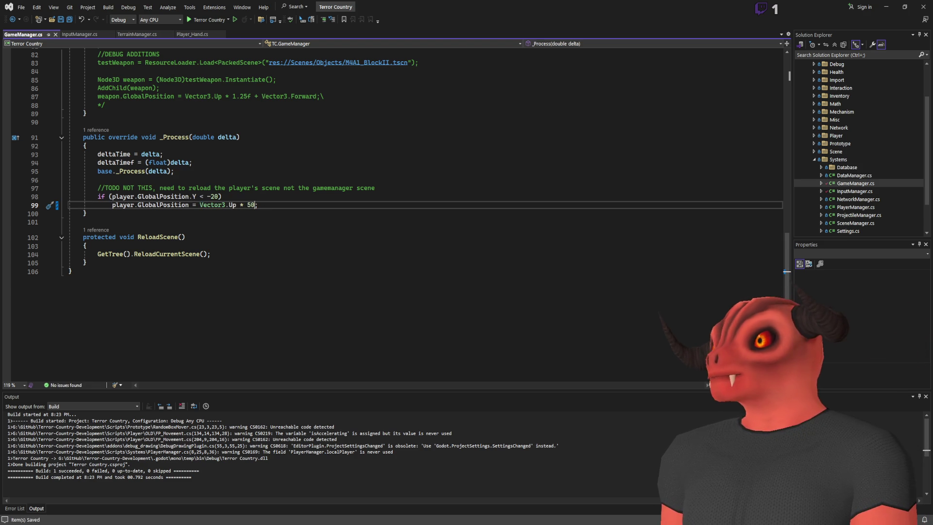
key(alt+Tab)
click(808, 7)
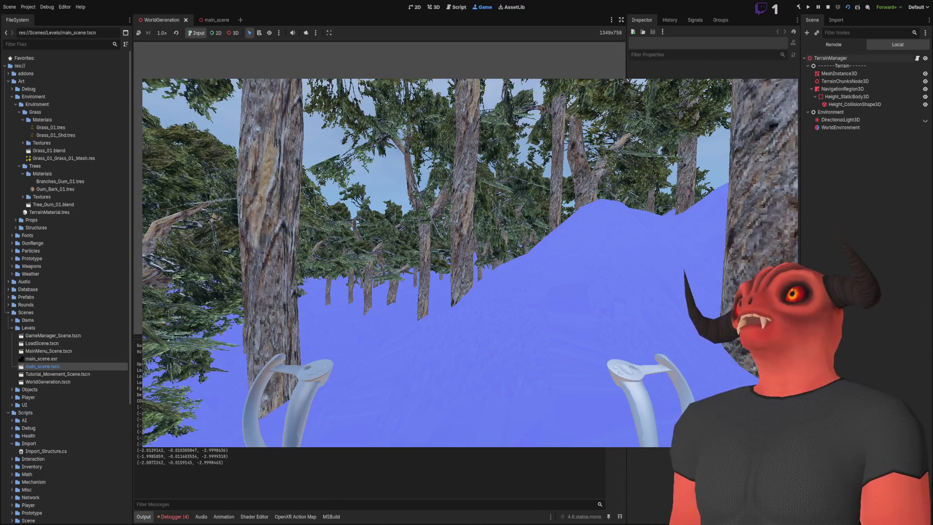
click(828, 8)
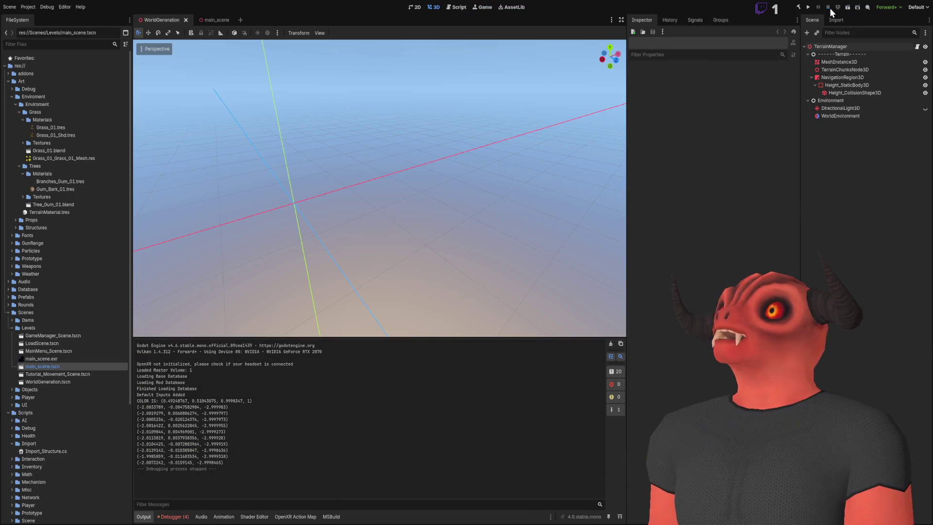
- Review TerrainManager's five Albedo Layers textures, then bring up the grass tufts texture in Photoshop
click(842, 45)
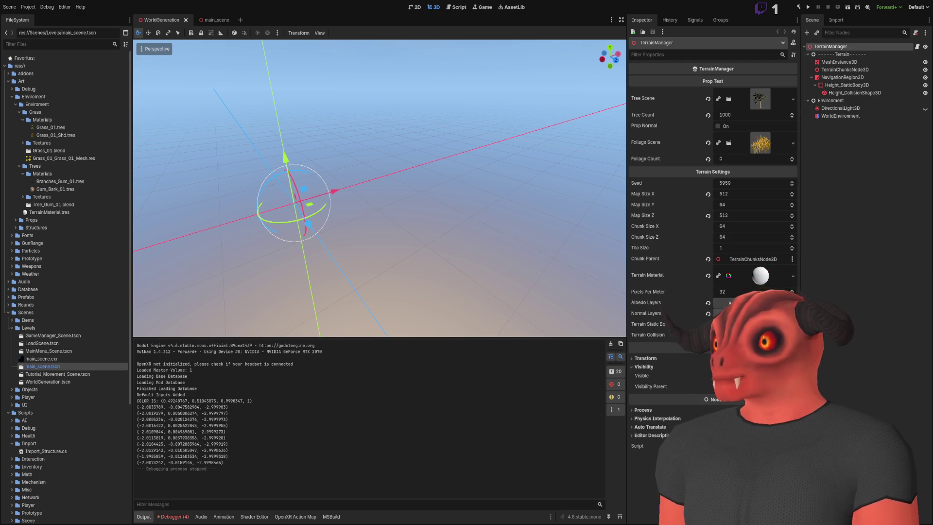
click(660, 303)
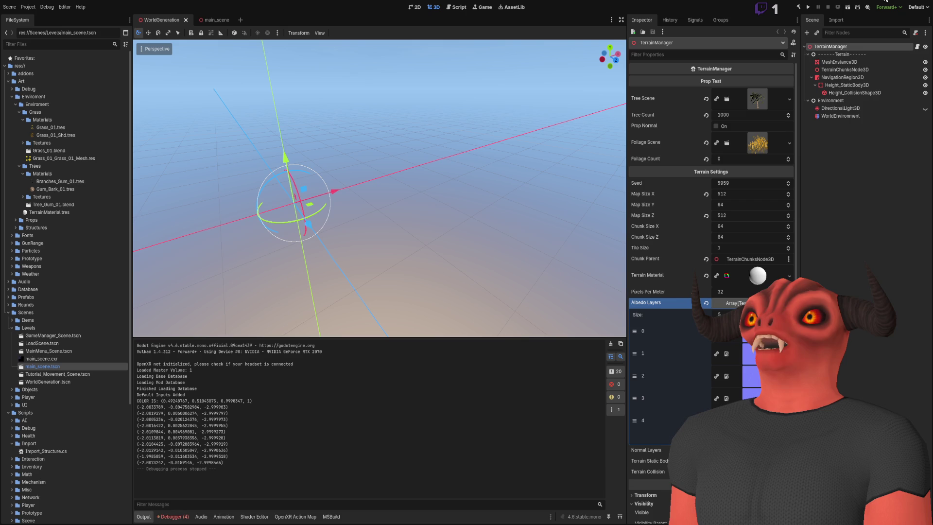
key(alt+Tab)
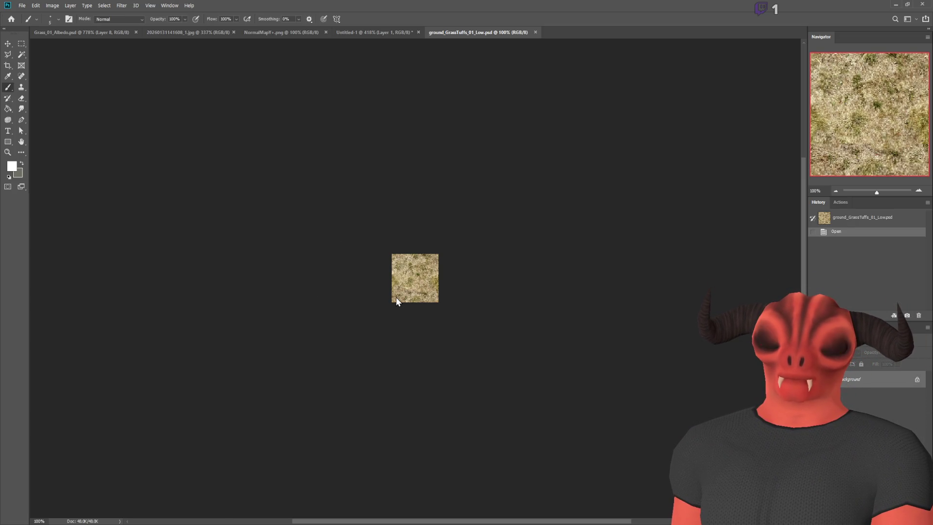
- Bring up the ground_GrassTuffs_01_n.png normal map in Photoshop with the Hand tool active
click(895, 4)
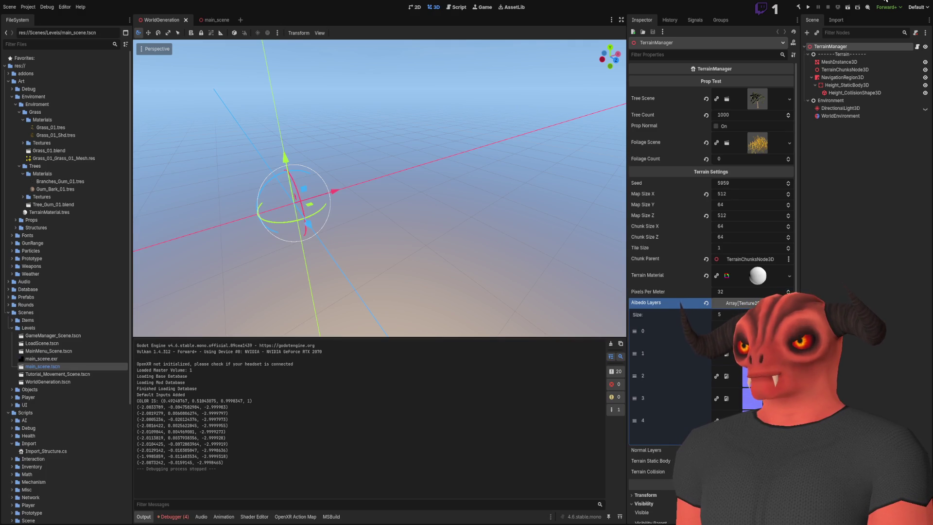
key(alt+Tab)
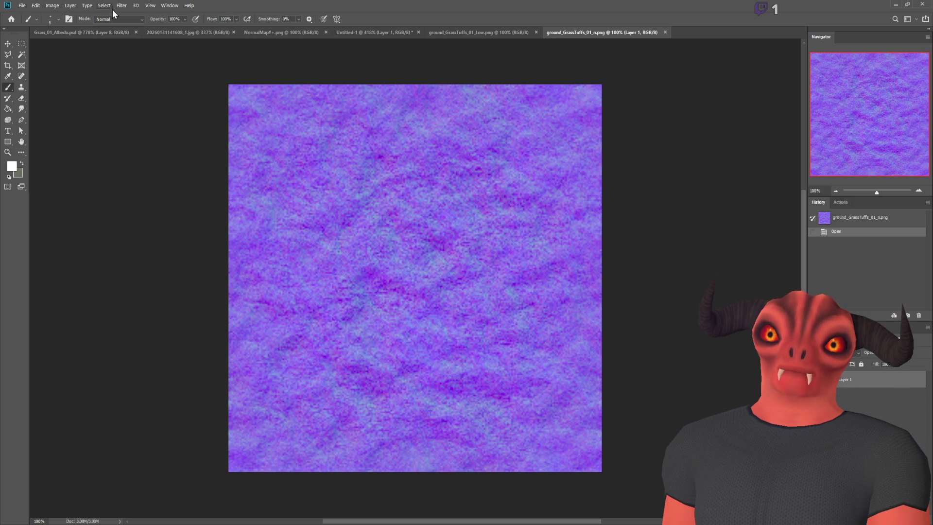
scroll(415, 277, up, 5)
scroll(415, 278, down, 4)
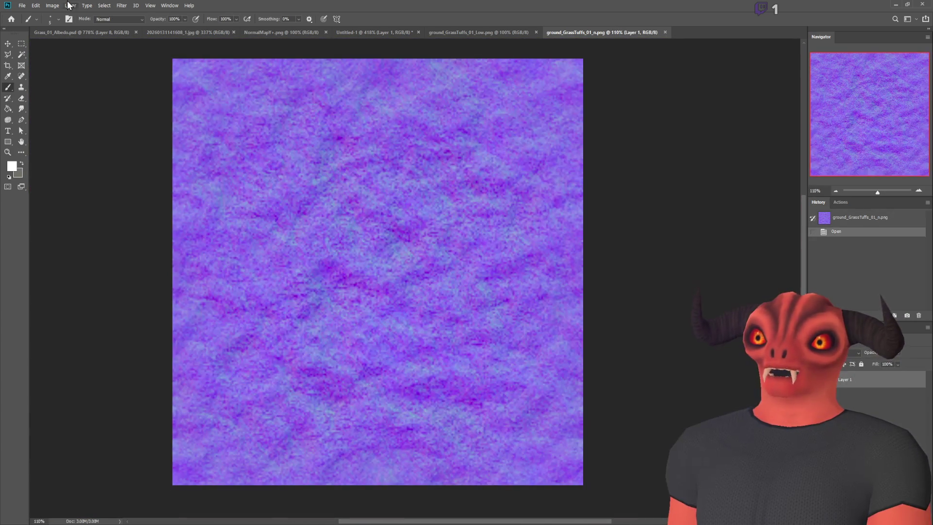
key(h)
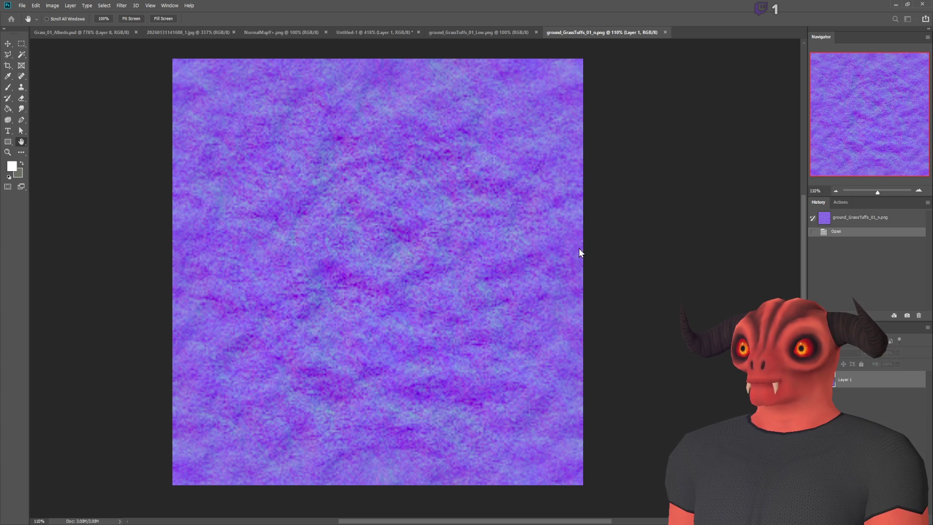
- Shrink the normal map, then close the Low and n.png documents and leave Photoshop
key(b)
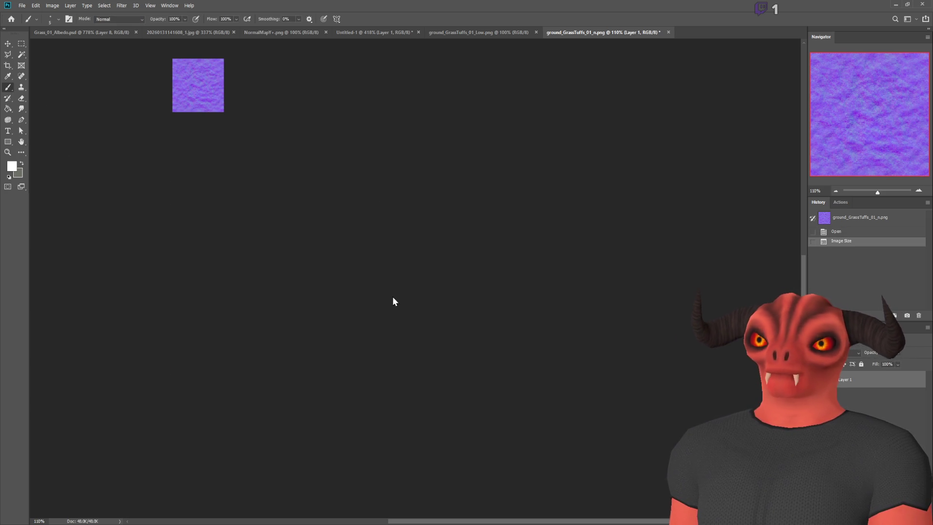
click(535, 32)
click(535, 32)
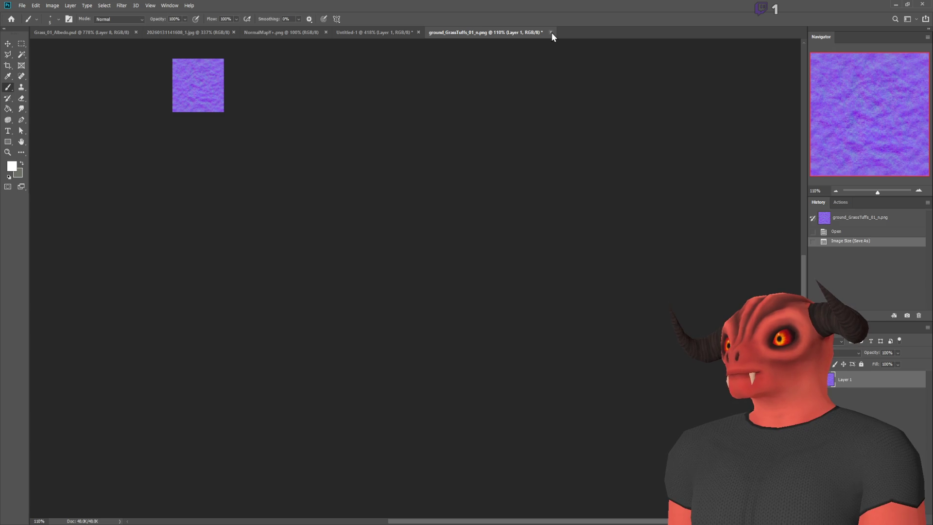
key(ctrl+w)
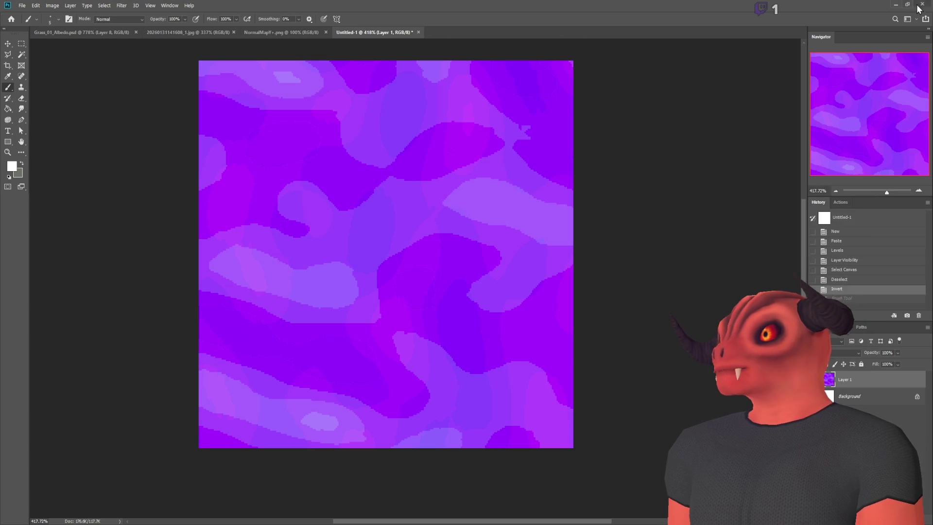
click(895, 5)
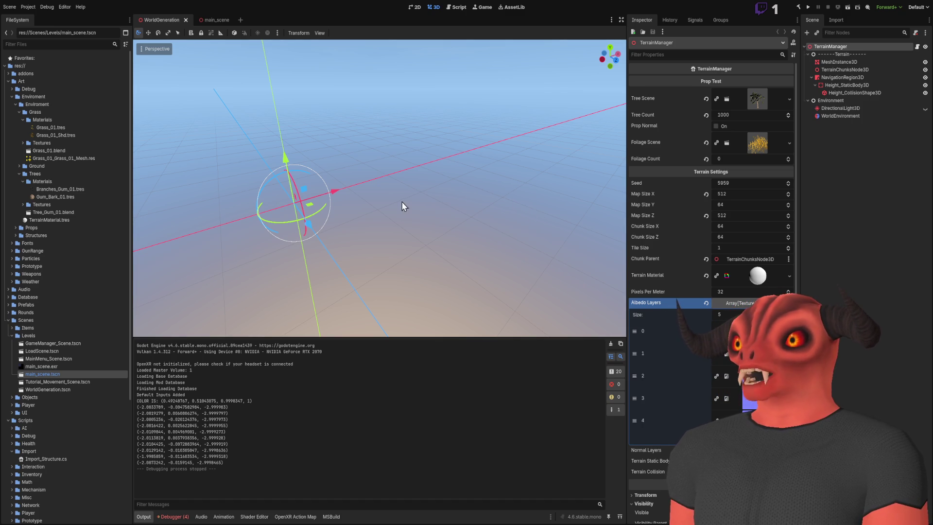
- Assign the new reddish textures to TerrainManager's Albedo and Normal Layers element 1, then save WorldGeneration
click(441, 192)
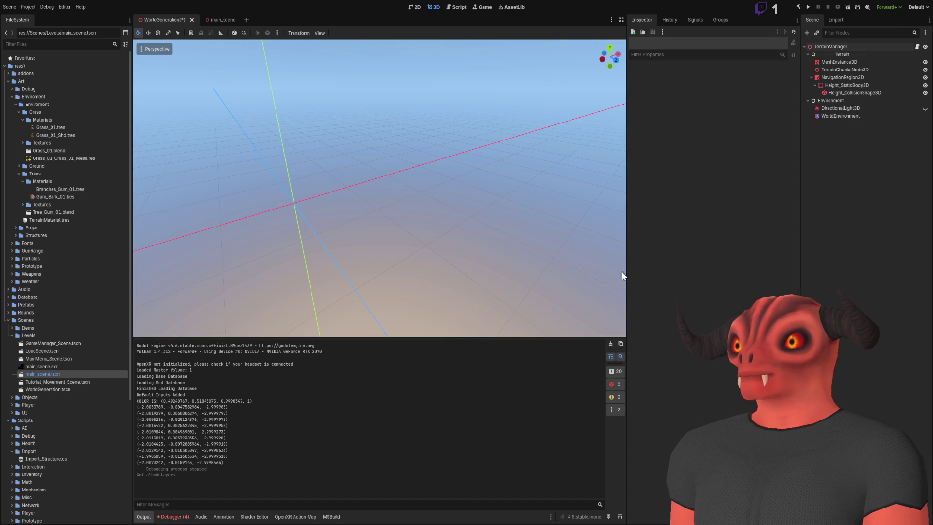
click(846, 47)
scroll(745, 235, down, 3)
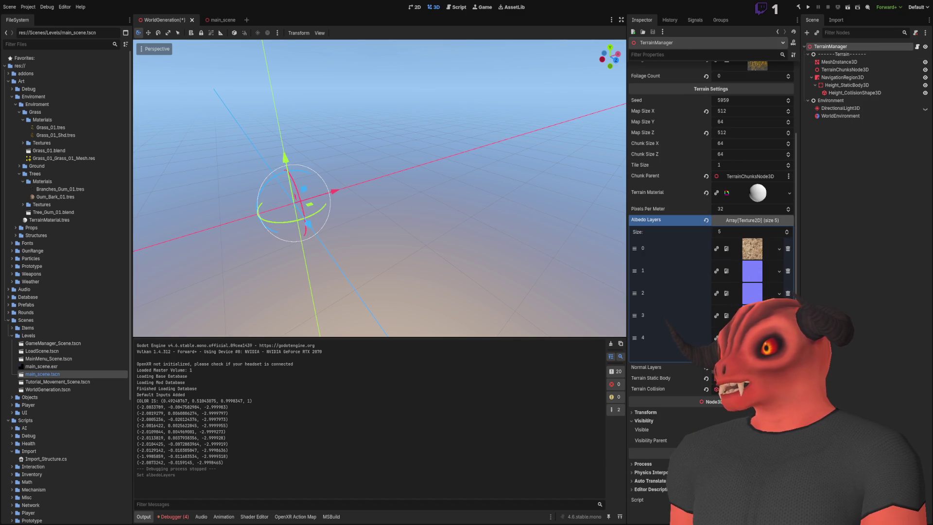
click(646, 367)
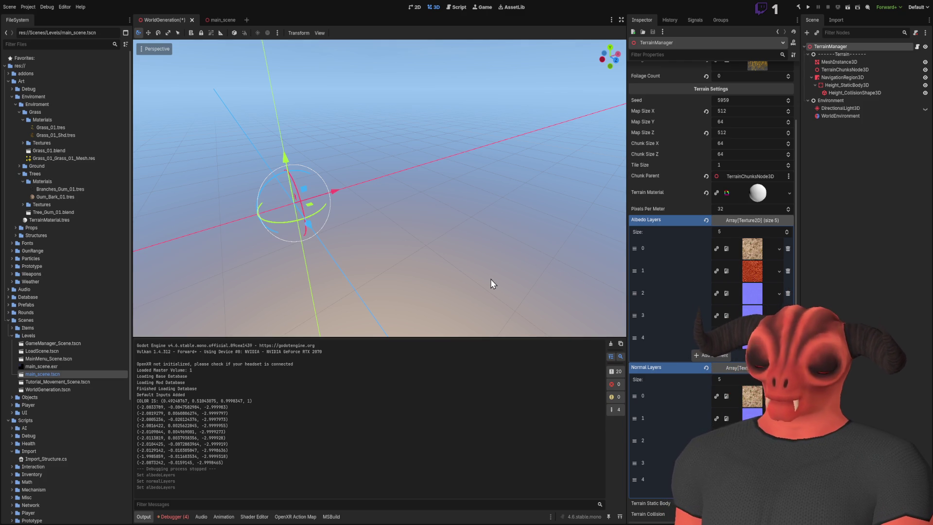
scroll(532, 202, down, 1)
key(ctrl+s)
click(807, 127)
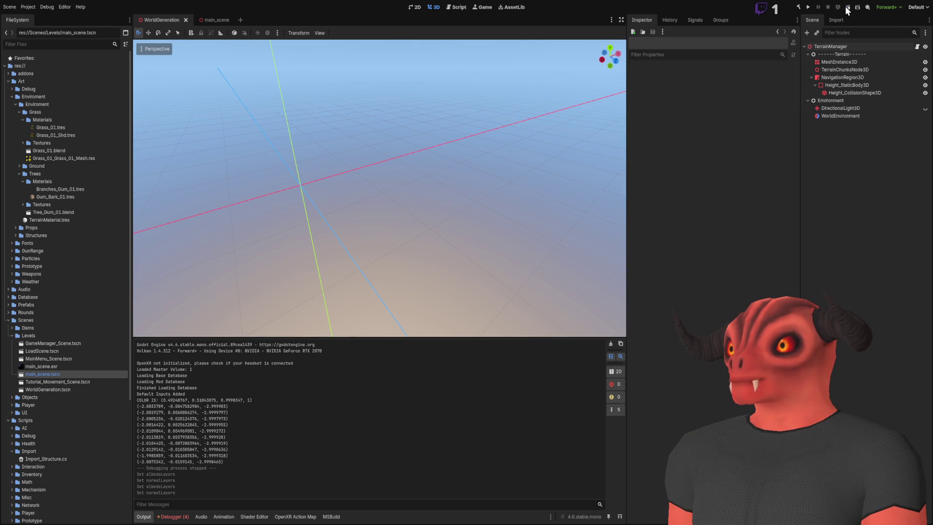
- Run the project with F5 and explore the reddish-textured hills among the trees
key(F5)
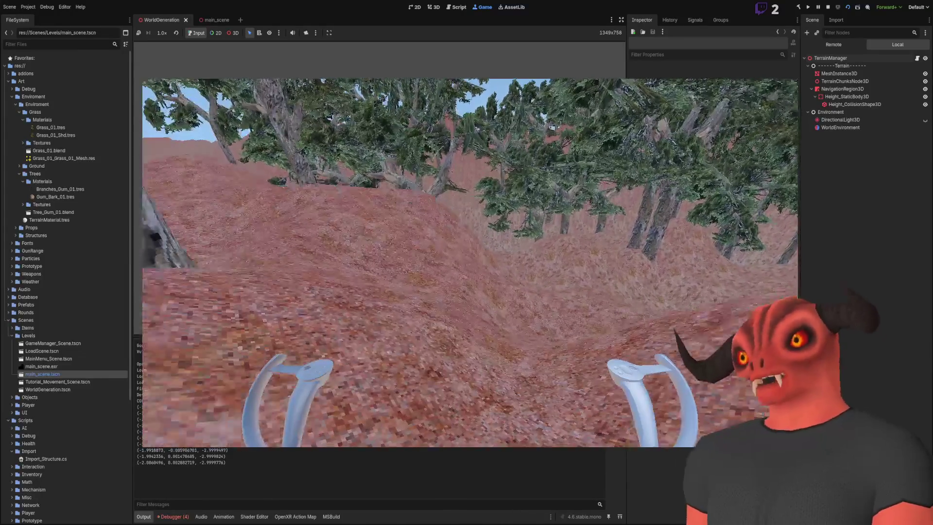
click(845, 59)
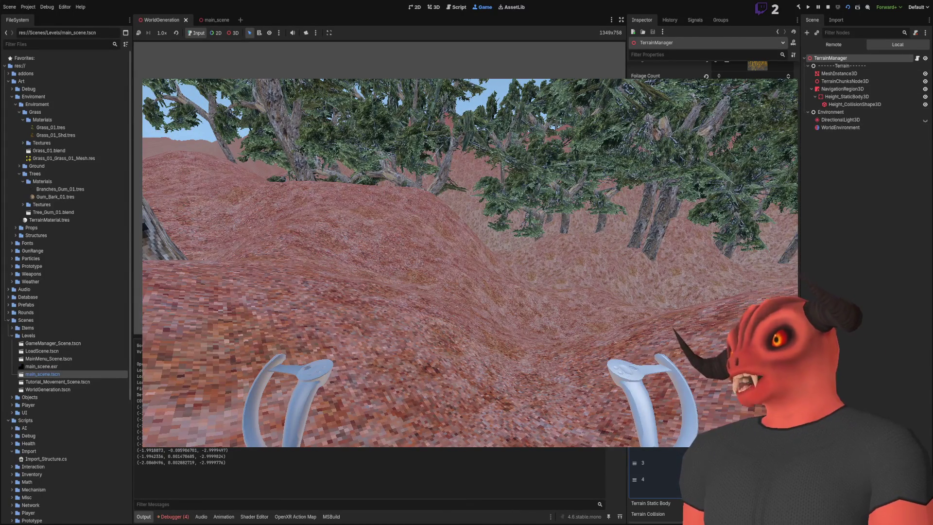
- Scroll through the live TerrainManager's terrain settings, then switch to Visual Studio
scroll(710, 292, down, 5)
scroll(712, 292, up, 5)
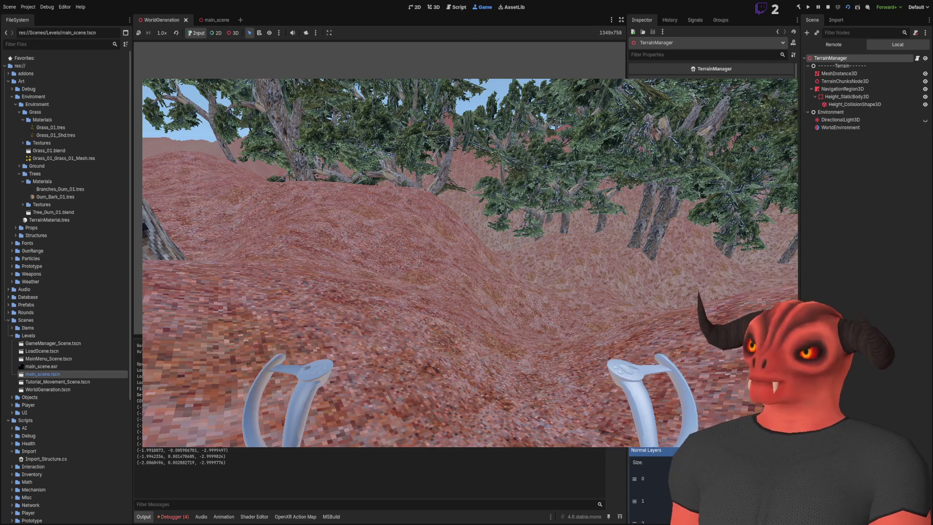
key(alt+Tab)
scroll(72, 214, up, 10)
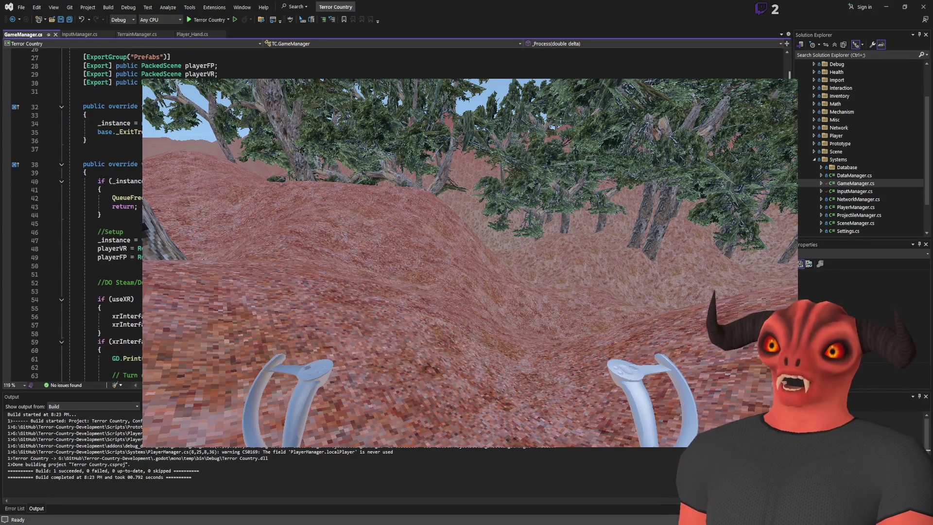
- Search TerrainManager.cs for 'layer' and then for the _noise field's usages
click(137, 34)
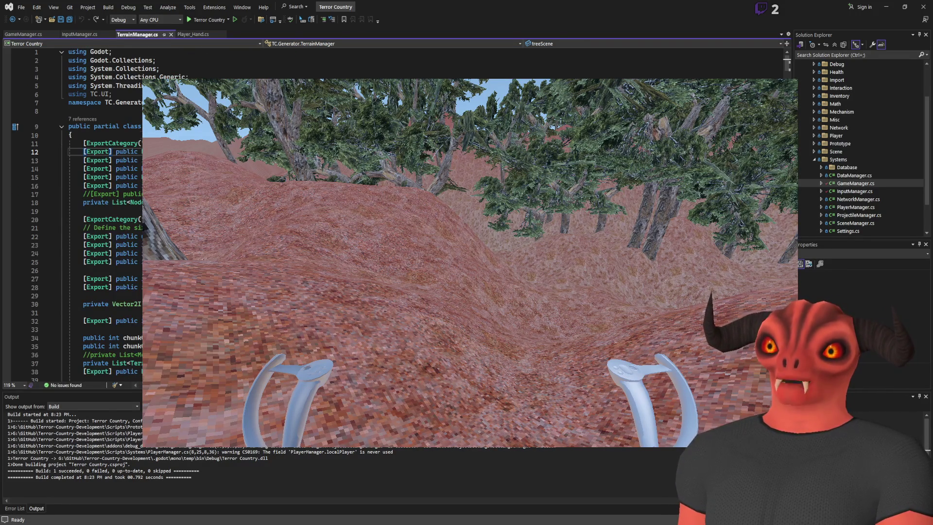
click(121, 60)
key(ctrl+f)
text(layer)
key(Return)
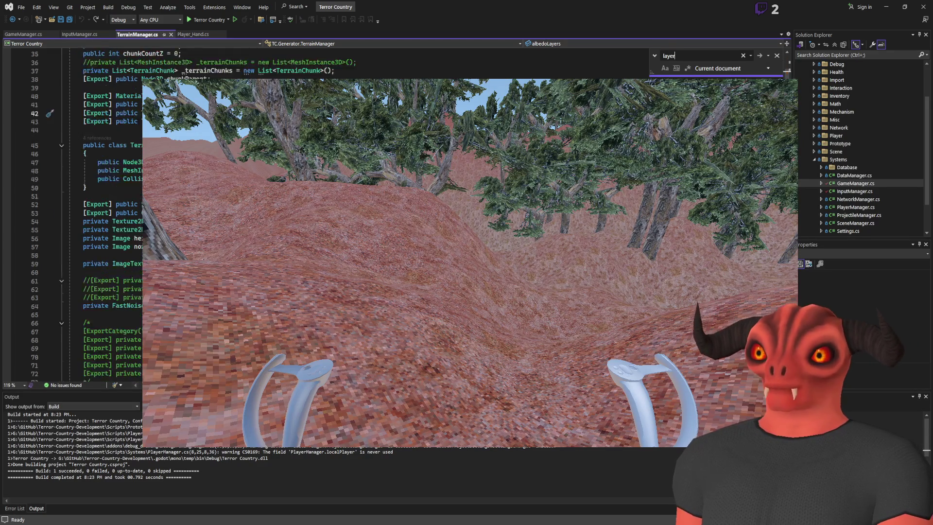
scroll(97, 214, down, 5)
double_click(209, 179)
key(ctrl+f)
key(Return)
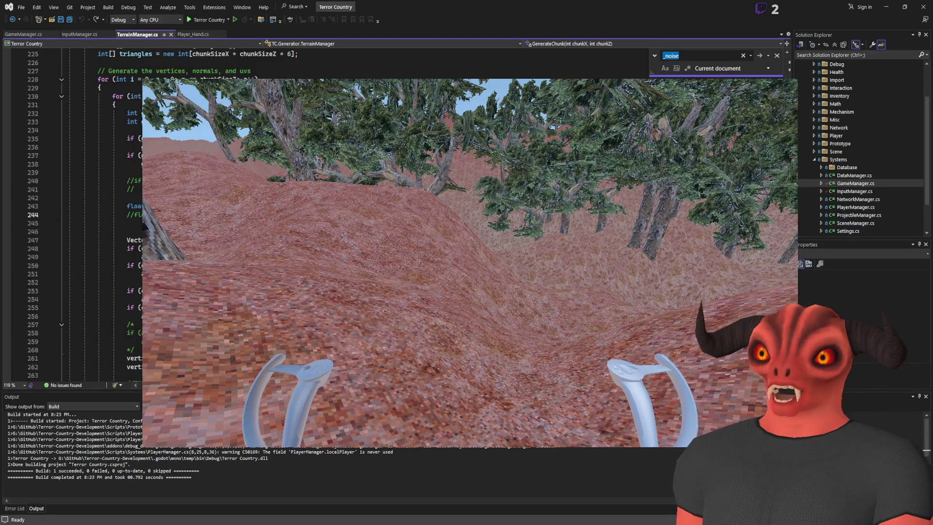
scroll(97, 214, down, 2)
scroll(97, 214, up, 6)
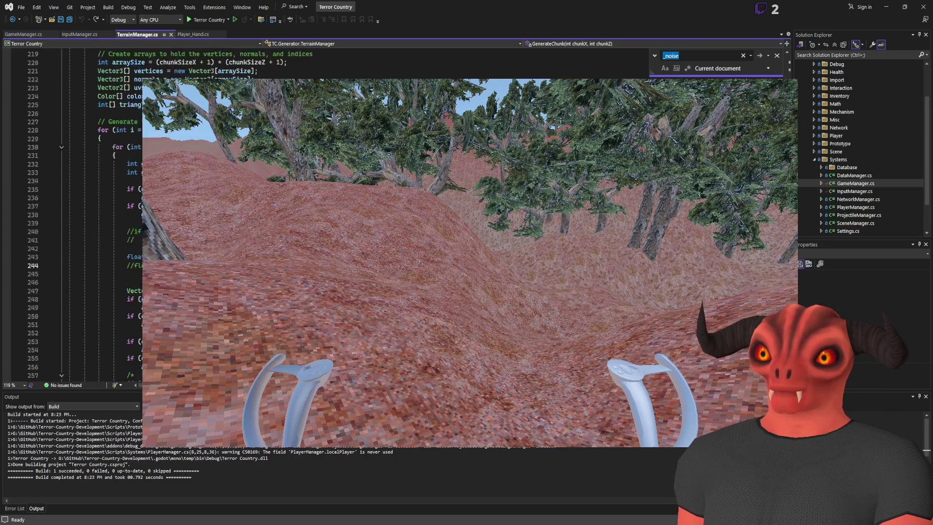
scroll(97, 213, down, 10)
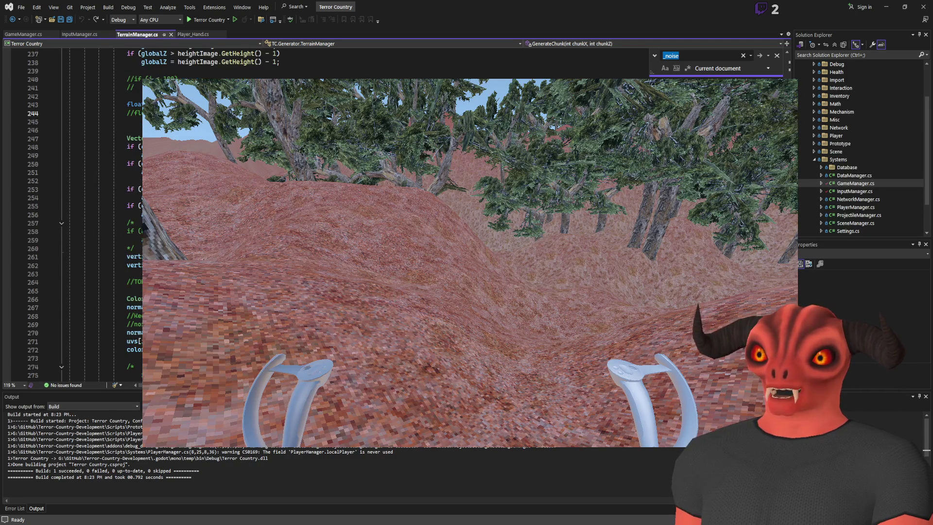
- Return to Godot and stop the running VR game
key(alt+Tab)
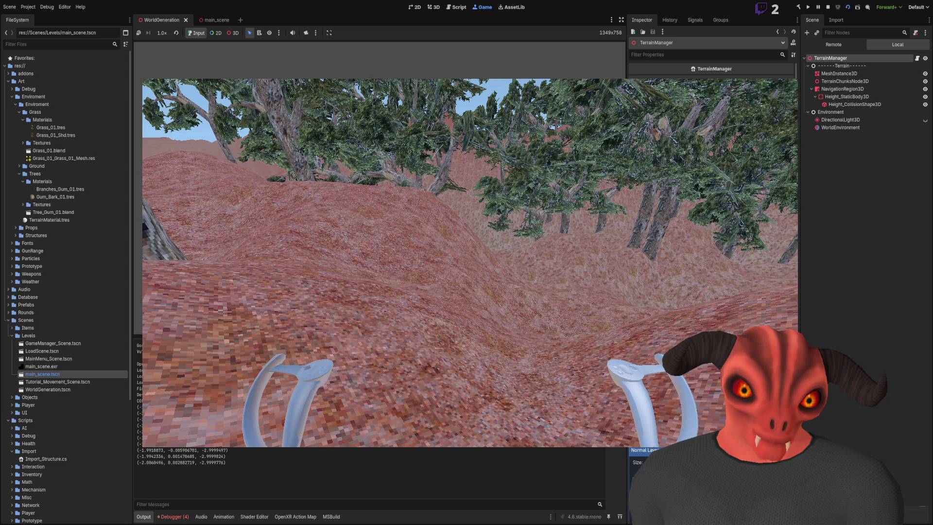
key(alt+Tab)
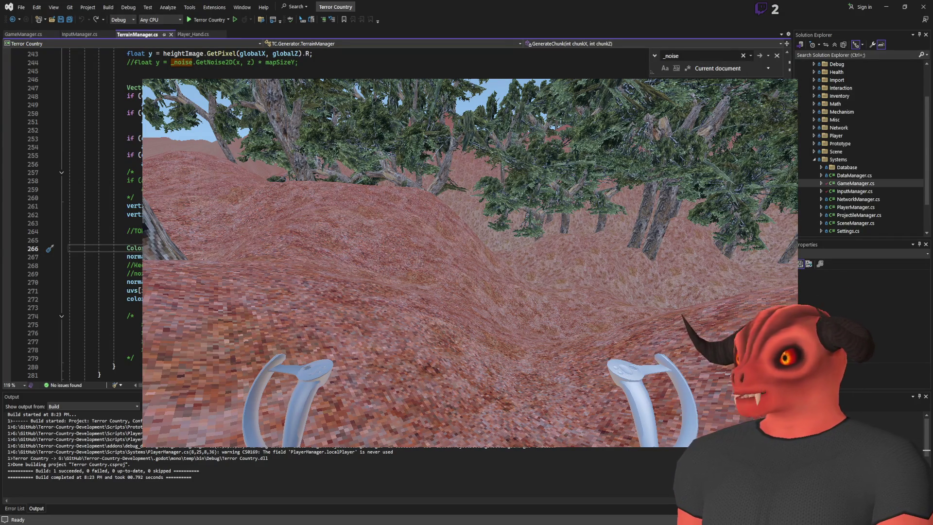
key(alt+Tab)
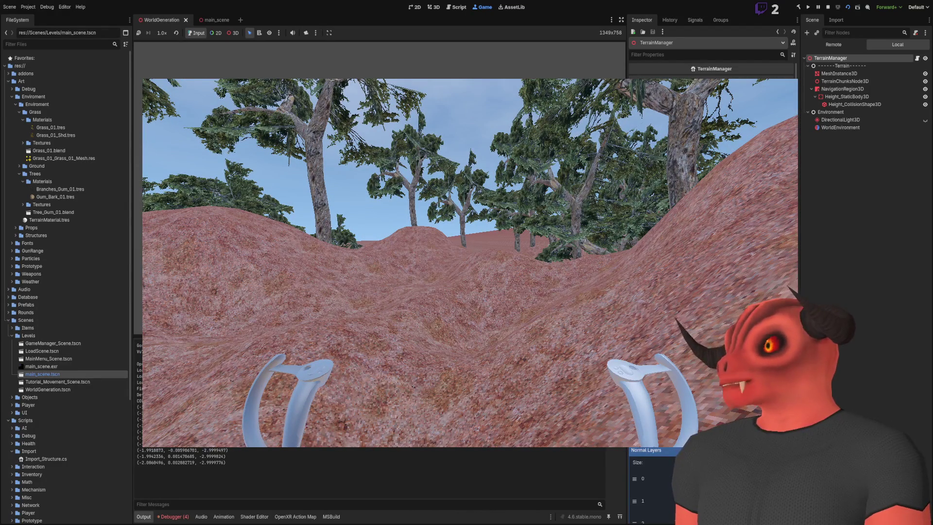
click(829, 7)
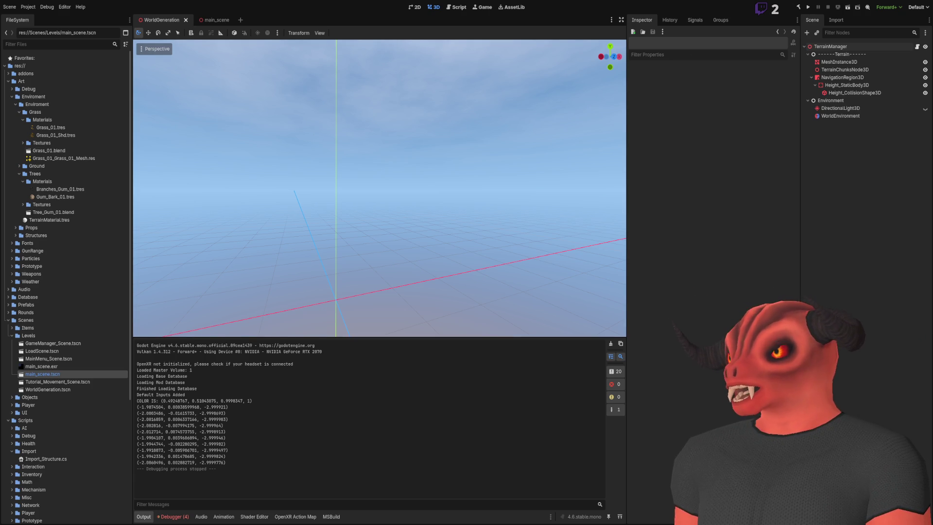
- Back in TerrainManager.cs, close the _noise search box and locate the vertex colour code
key(alt+Tab)
scroll(362, 187, up, 20)
click(788, 70)
click(777, 55)
scroll(246, 180, down, 20)
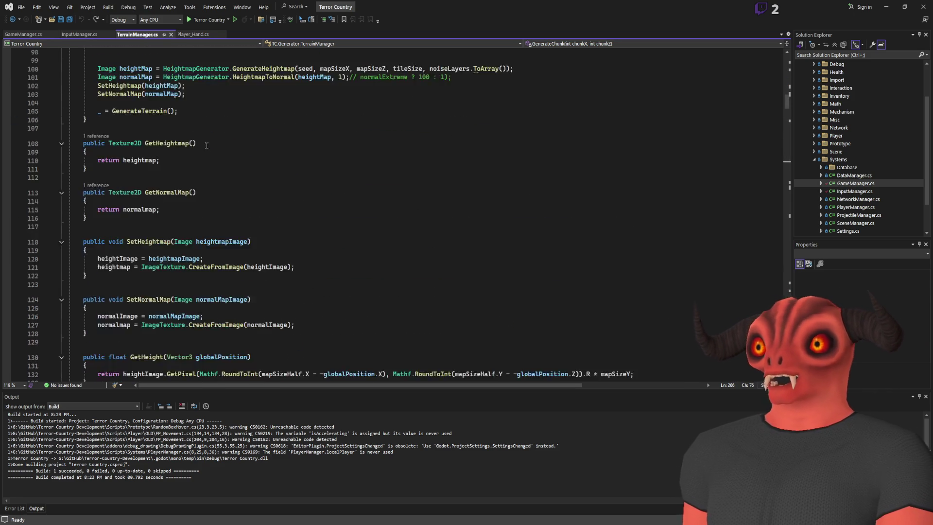
scroll(245, 180, down, 15)
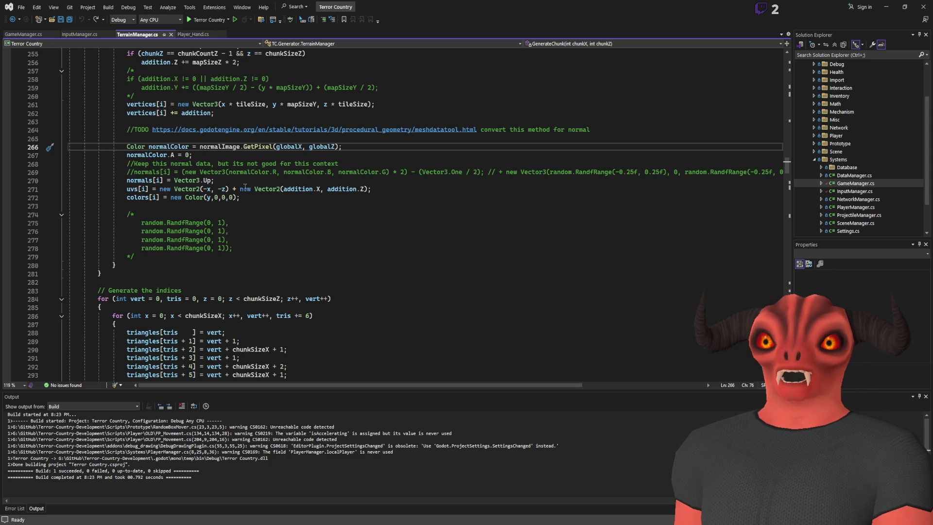
scroll(245, 187, up, 3)
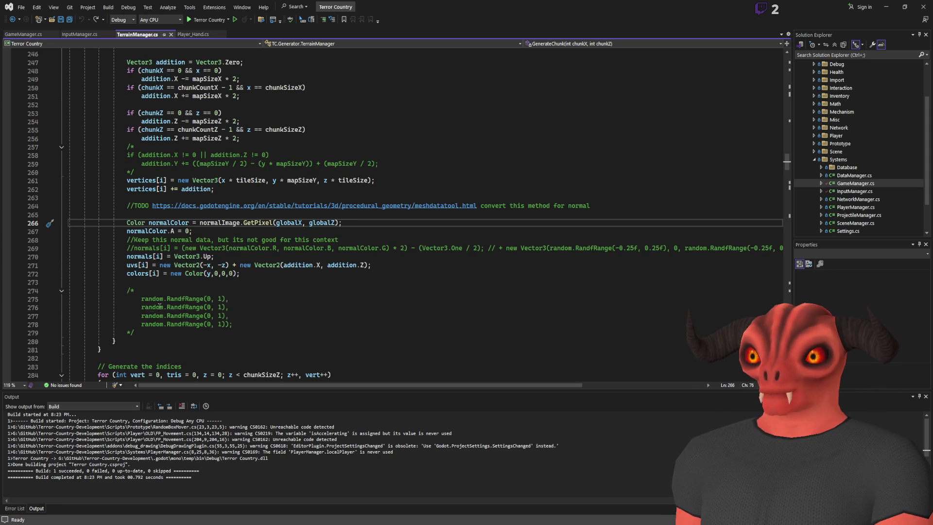
- Set the vertex colour's red channel to random.RandfRange(0, 1), save, and rerun in Godot
drag(143, 302, 222, 298)
key(shift+alt+semicolon)
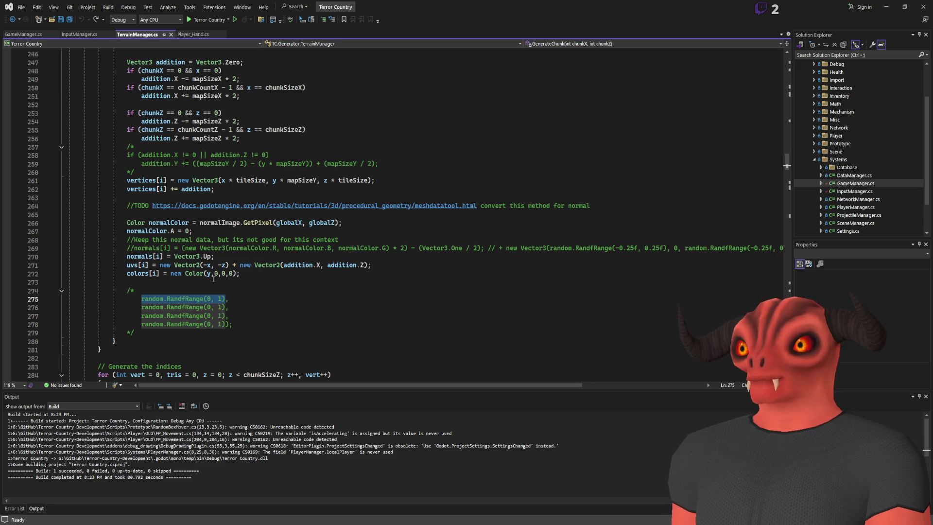
click(211, 275)
text(random.RandfRange(0, 1),)
click(353, 276)
key(ctrl+s)
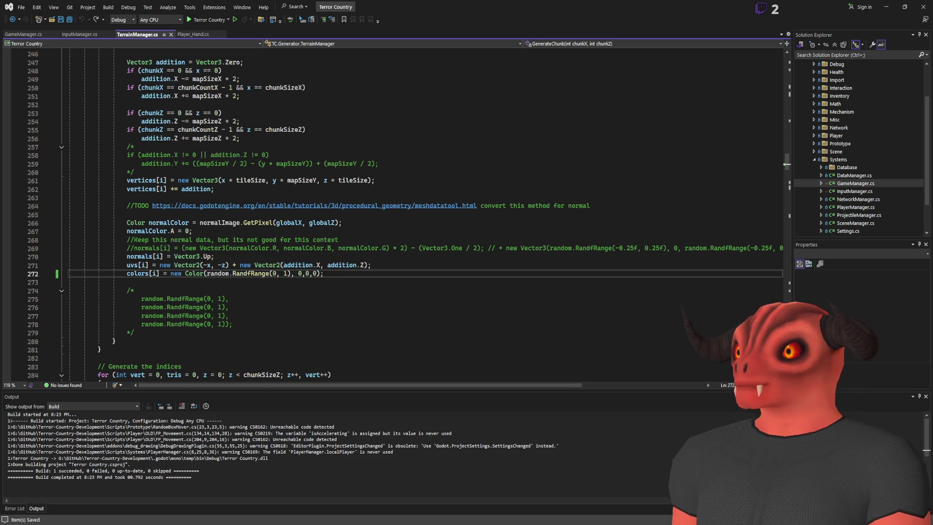
key(alt+Tab)
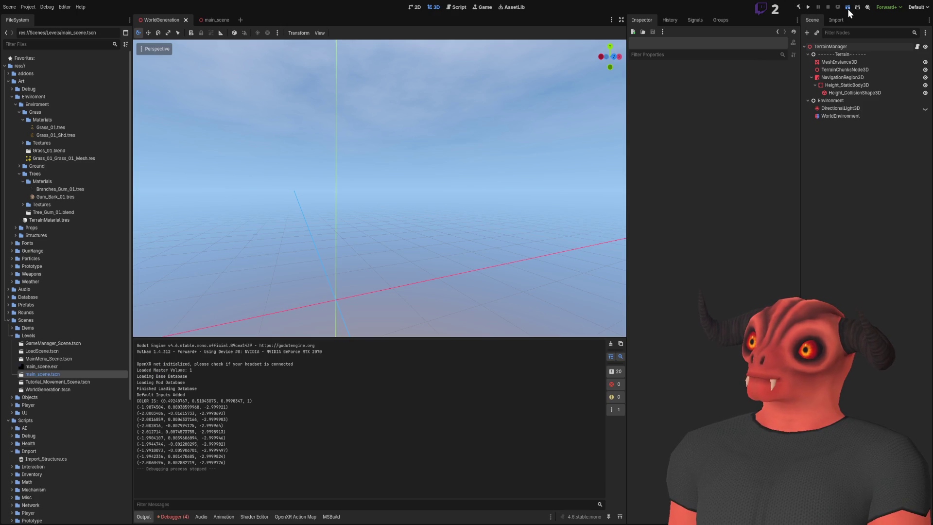
key(F5)
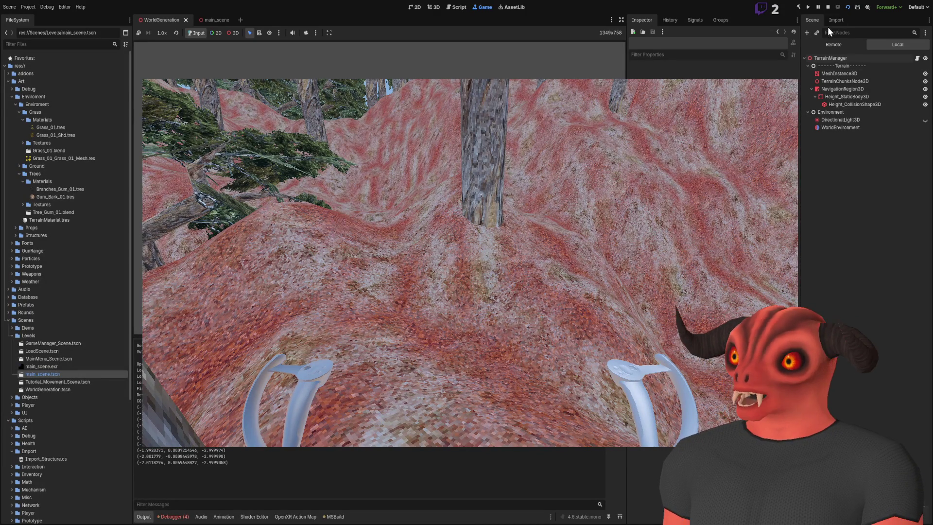
click(828, 7)
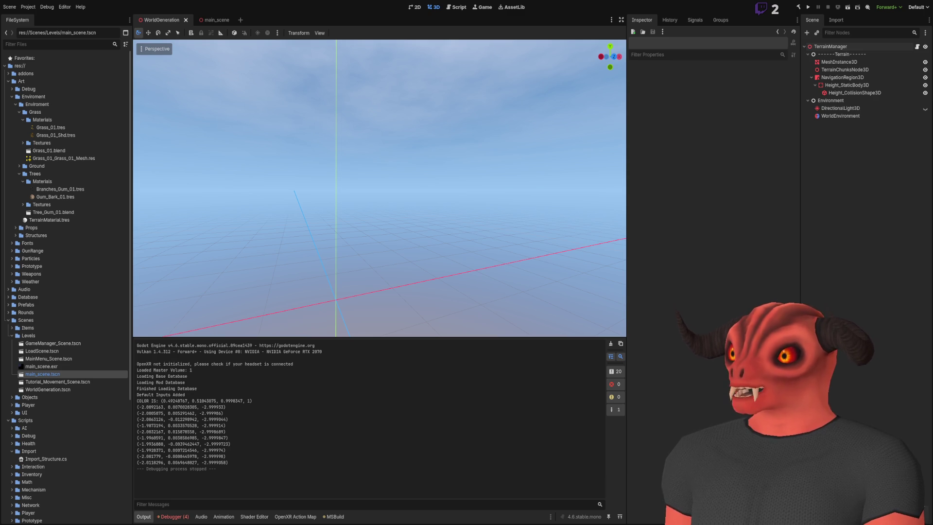
- Inspect TerrainManager's tree, foliage, Albedo and Normal Layers settings, then run the project
click(845, 63)
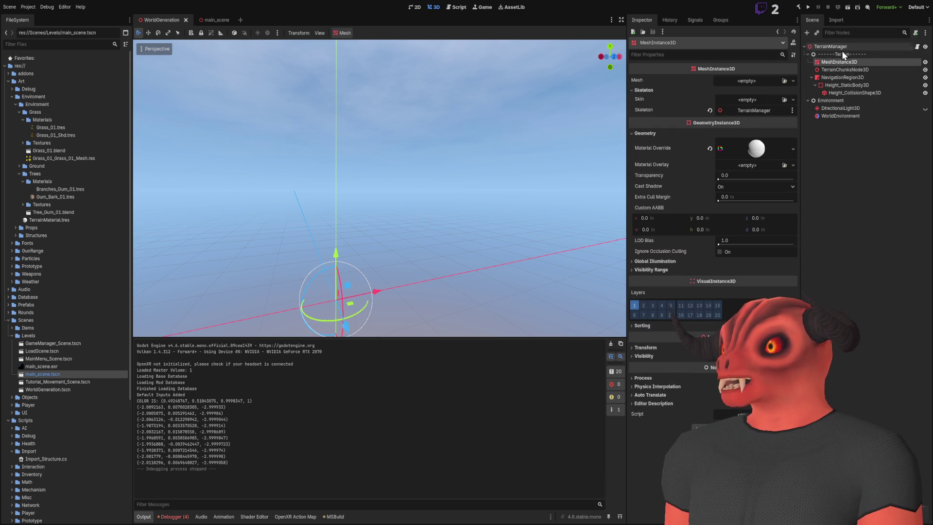
click(842, 49)
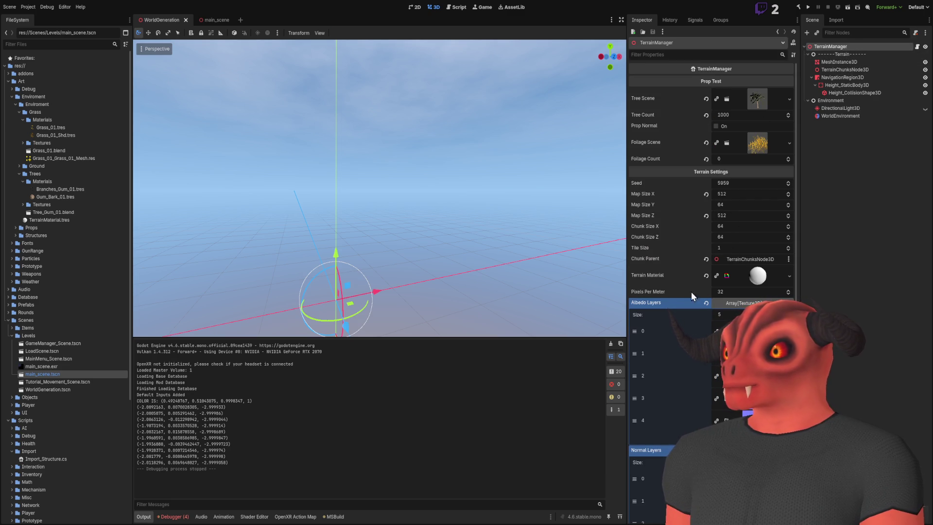
scroll(664, 290, down, 5)
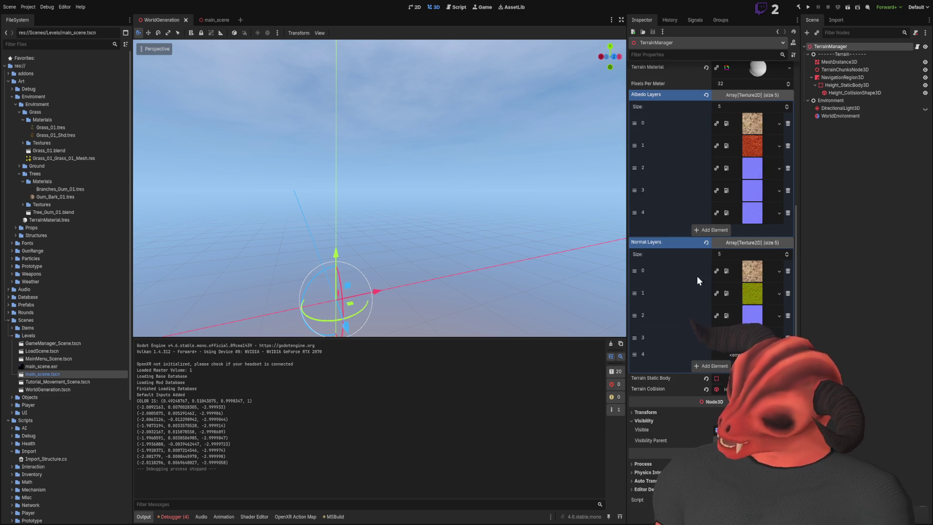
scroll(740, 180, up, 4)
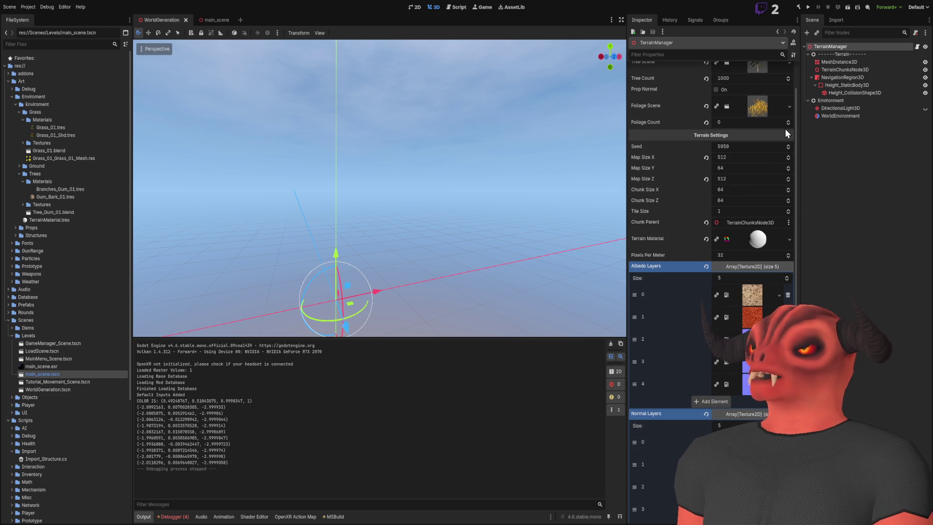
click(808, 8)
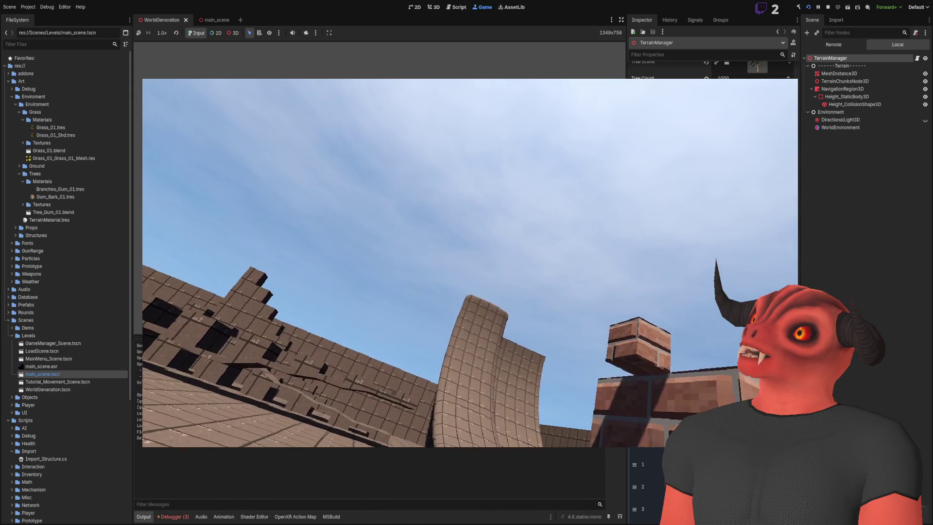
- Stop the game and rebuild-and-run with F5 to generate the red-tinted terrain
click(829, 7)
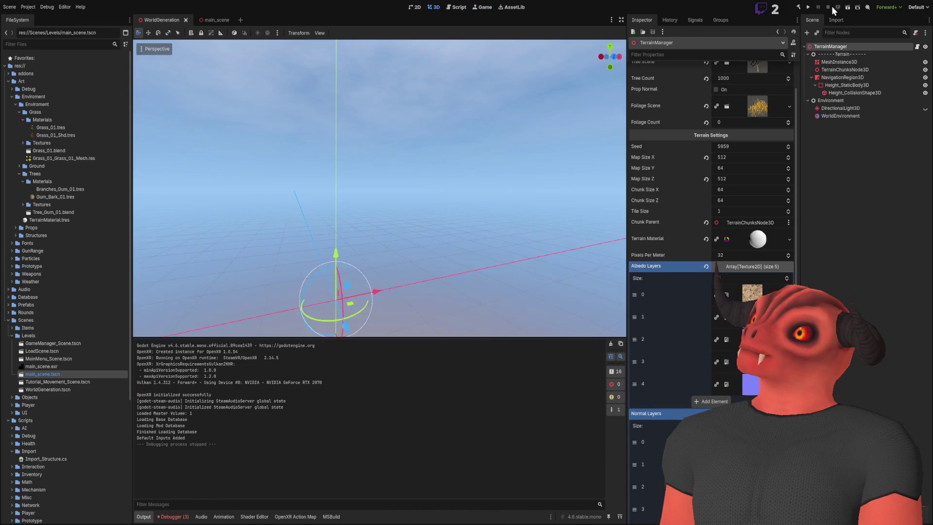
key(F5)
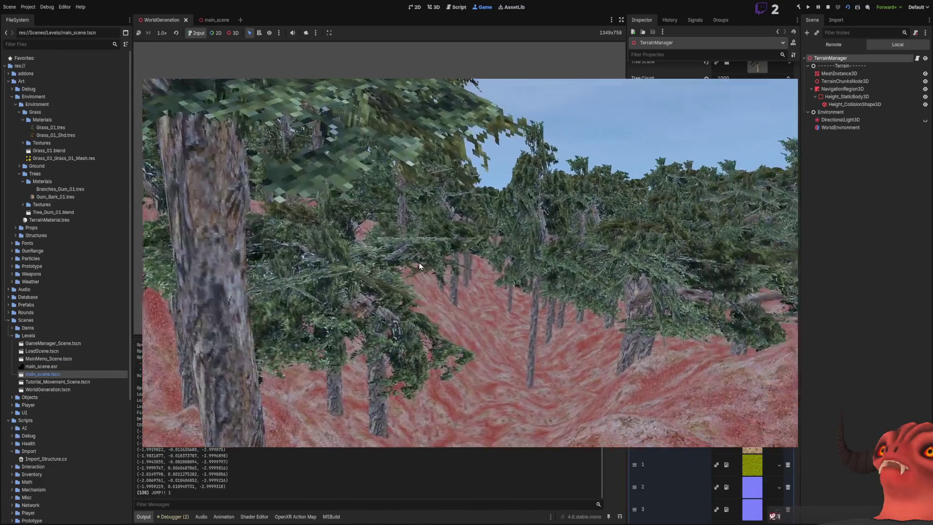
key(w)
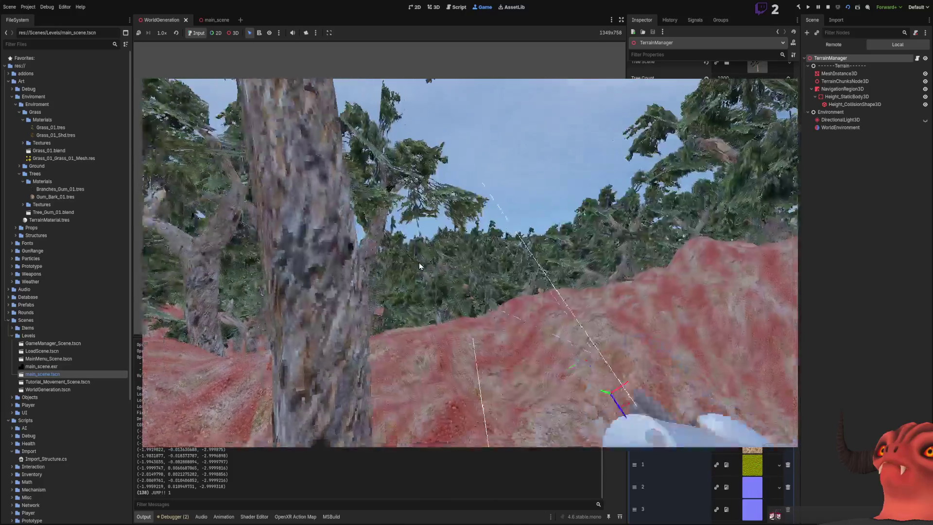
key(w)
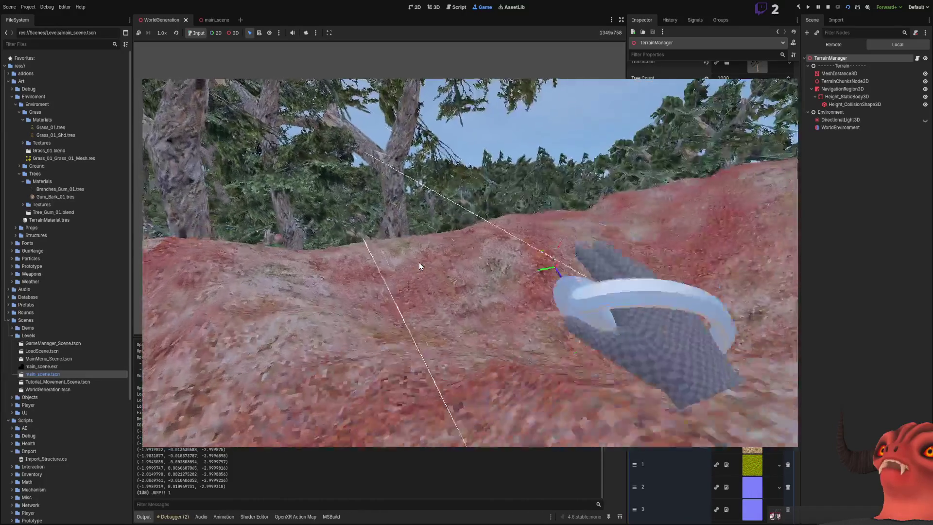
key(w)
key(space)
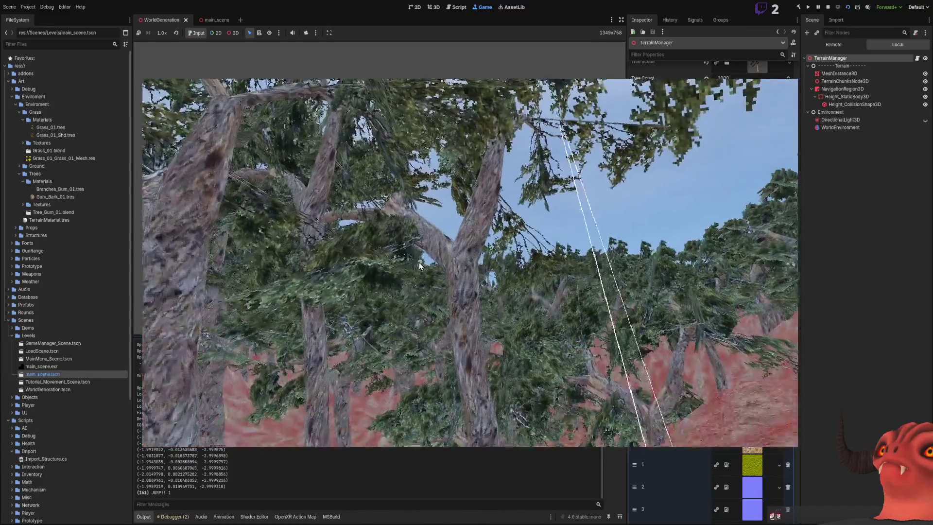
key(w)
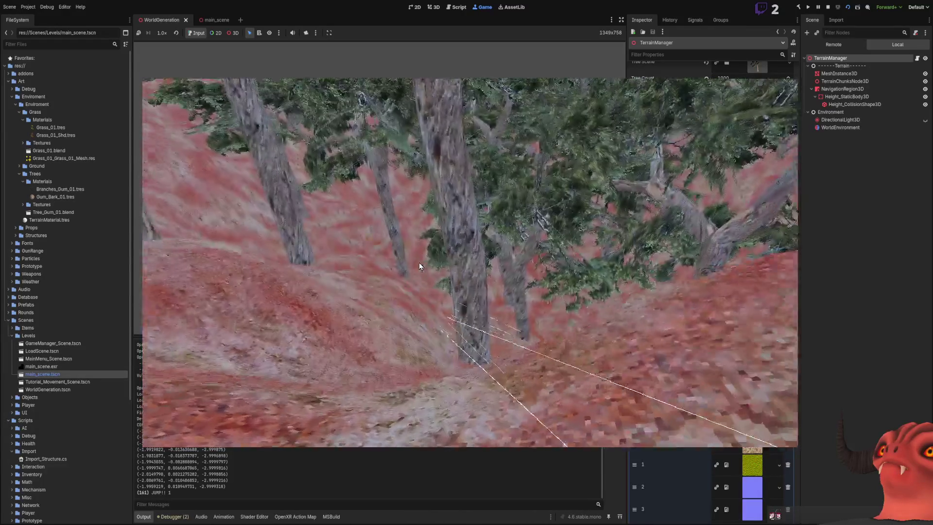
key(w)
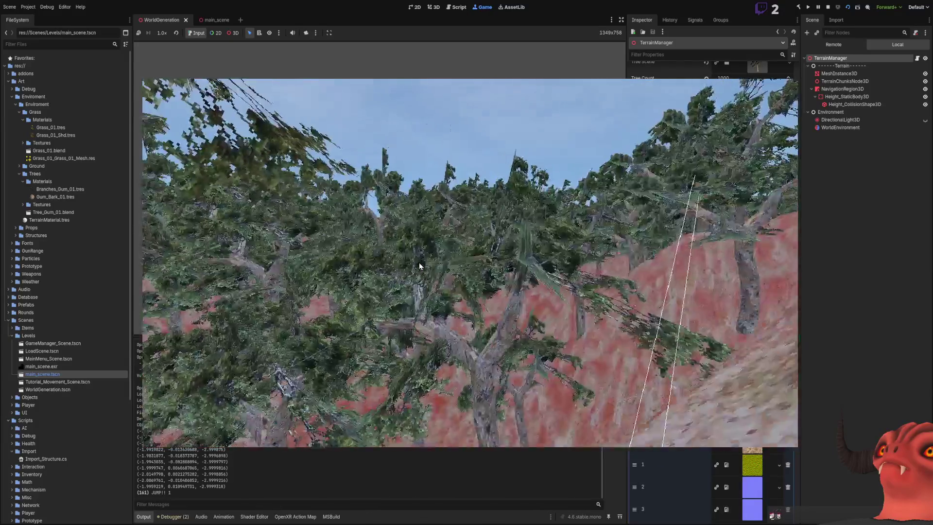
key(w)
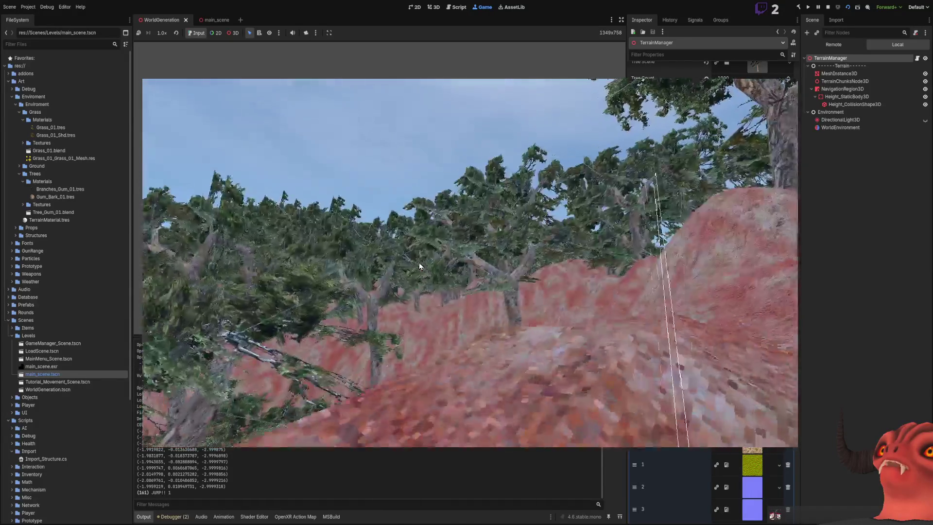
key(w)
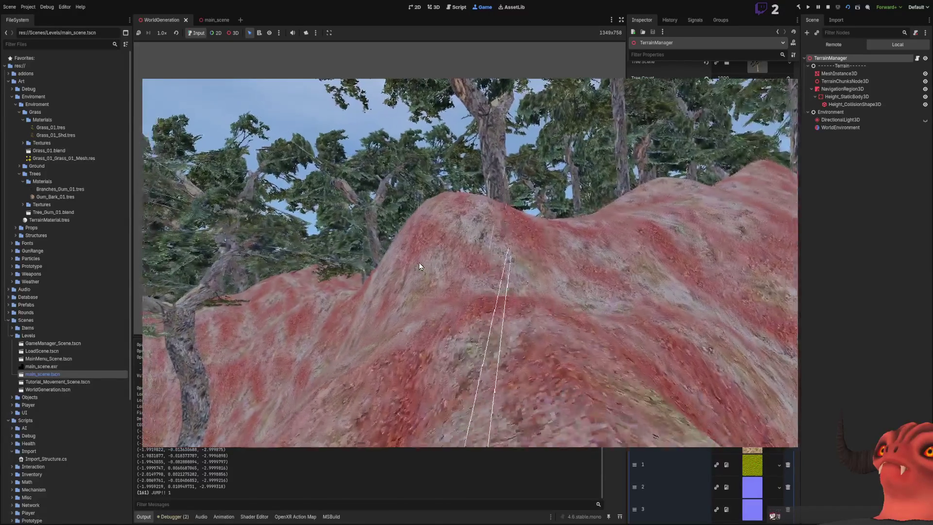
key(w)
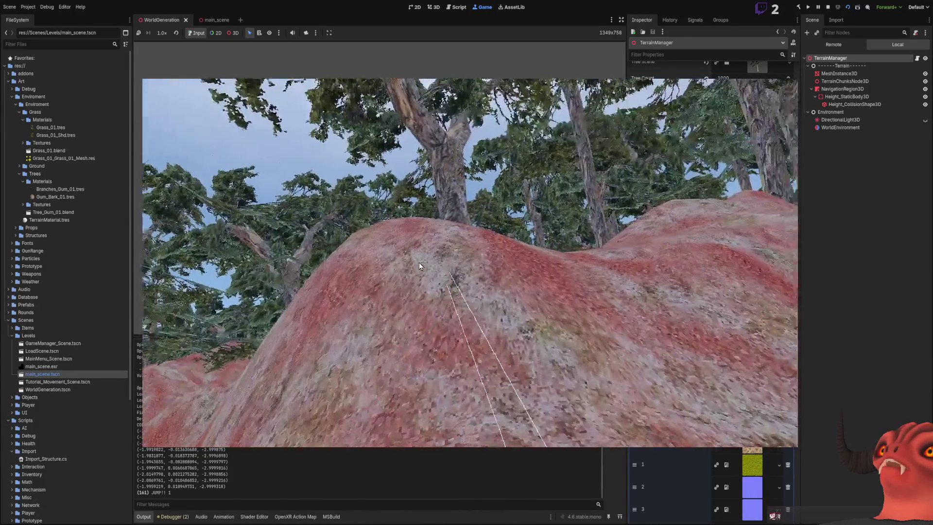
key(w)
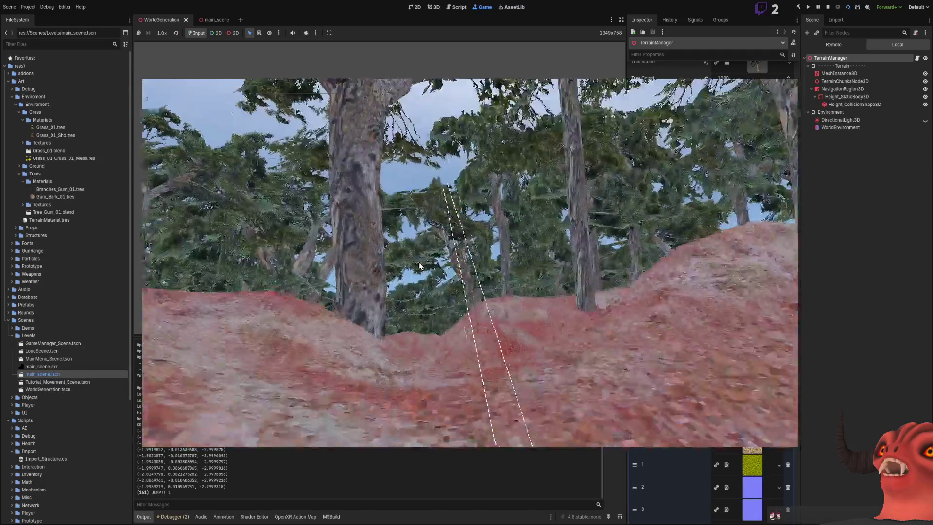
key(w)
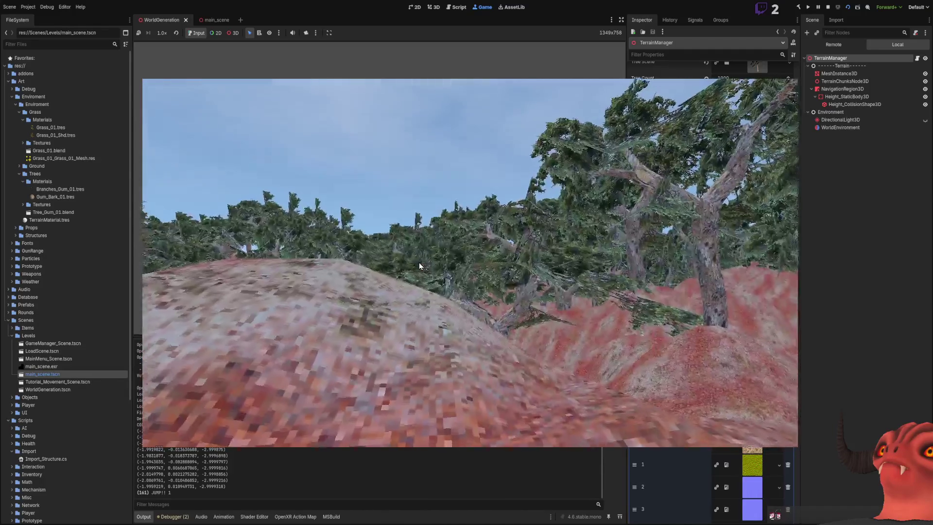
key(w)
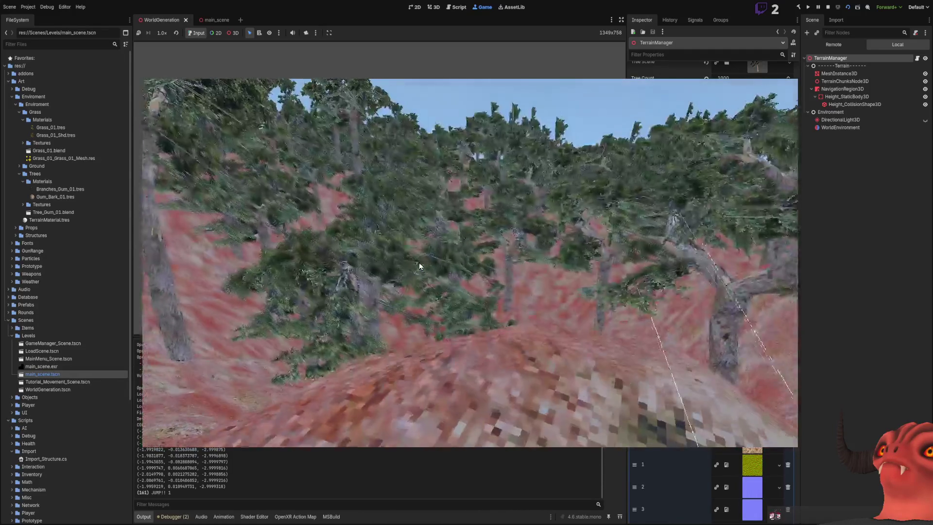
key(w)
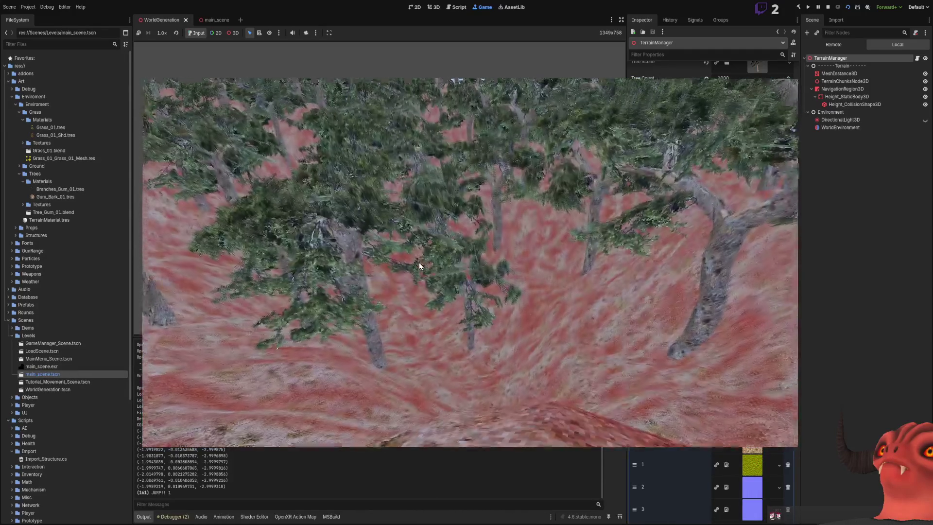
key(w)
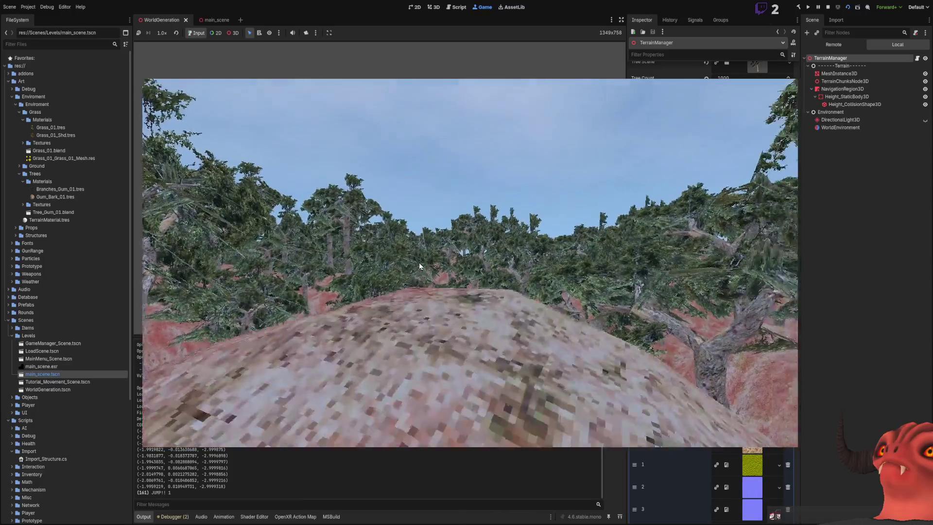
key(w)
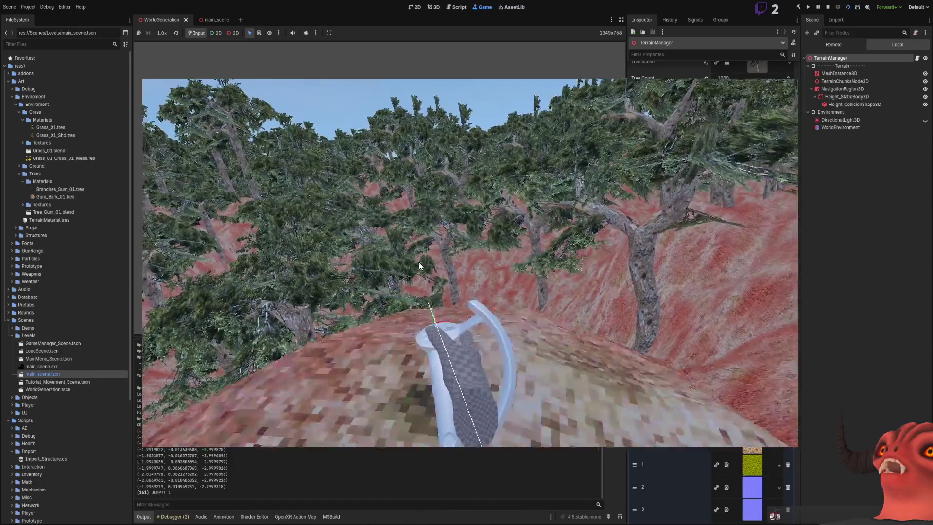
key(w)
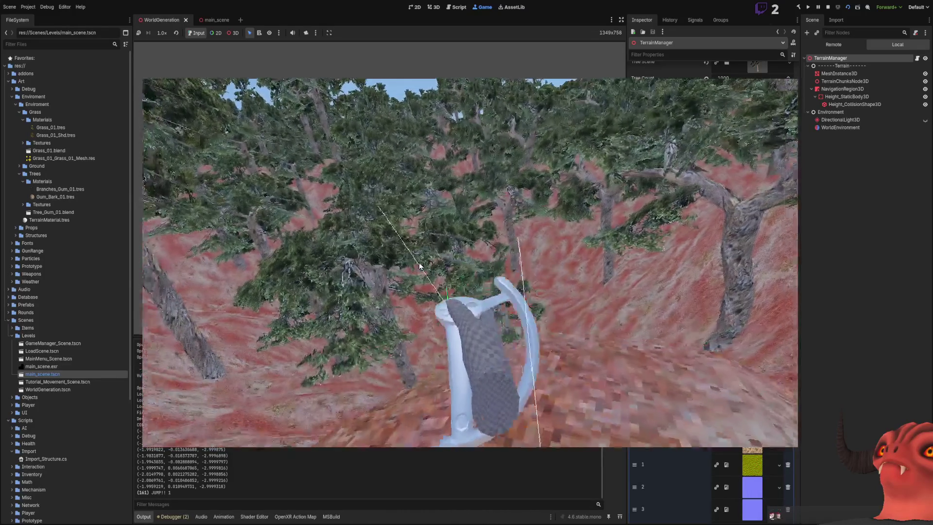
key(w)
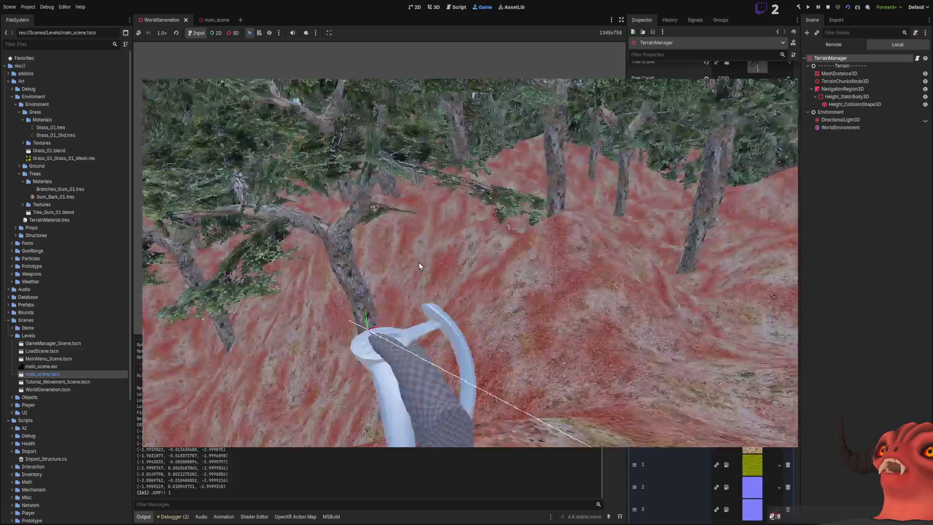
key(w)
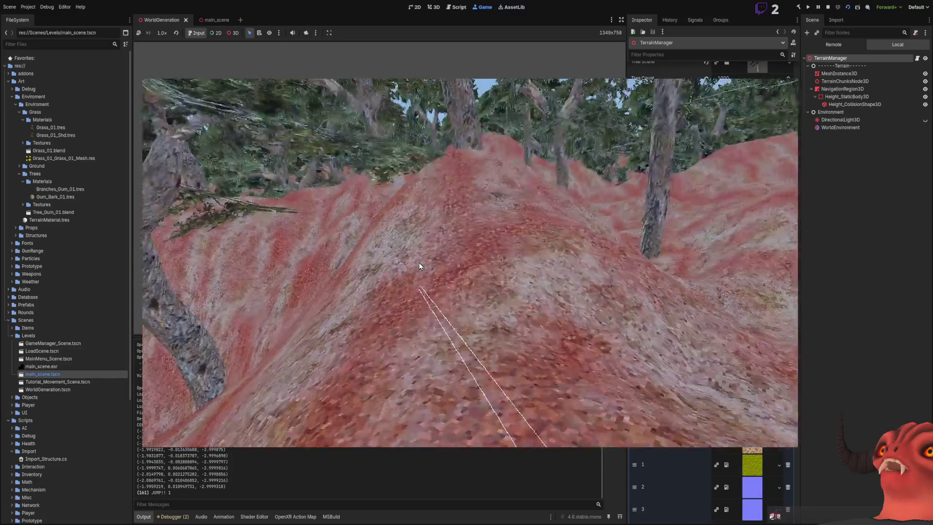
key(w)
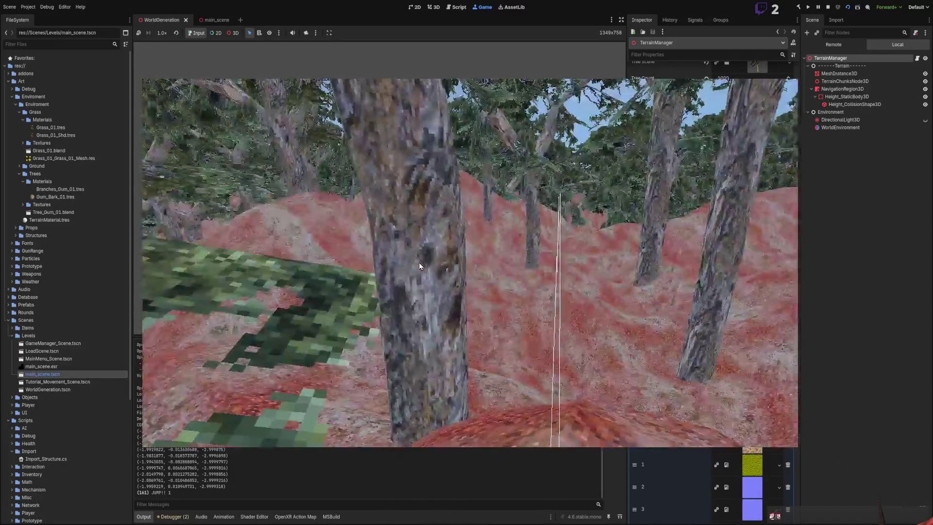
key(w)
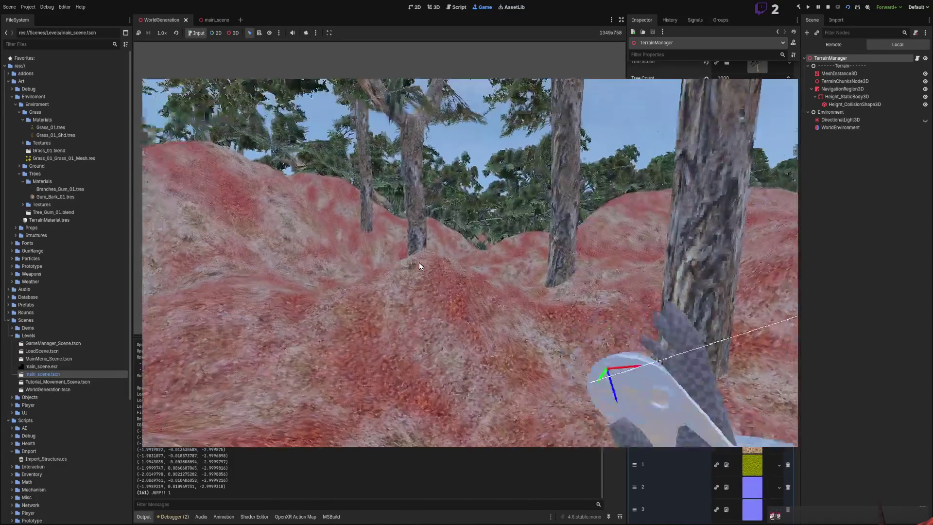
key(w)
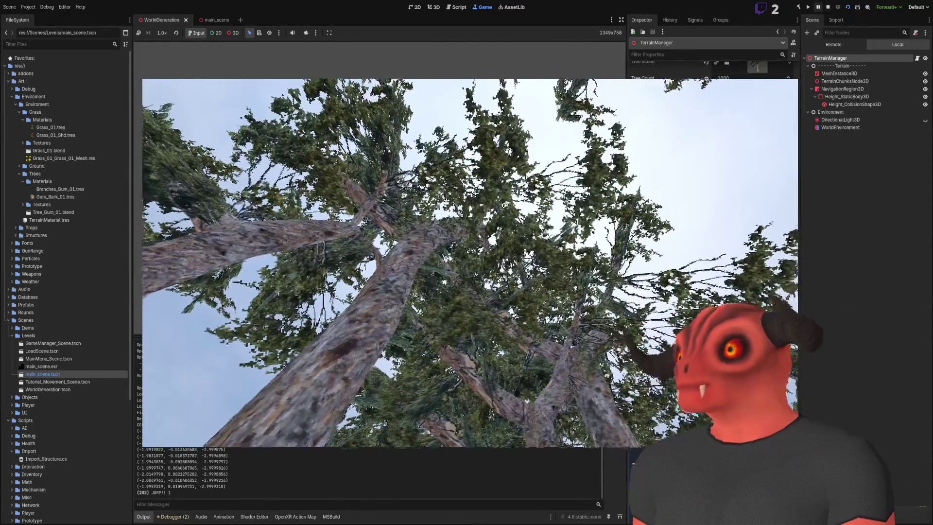
- Stop the game, set Tree Count to 500 and Foliage Count to 20000, and save
click(829, 7)
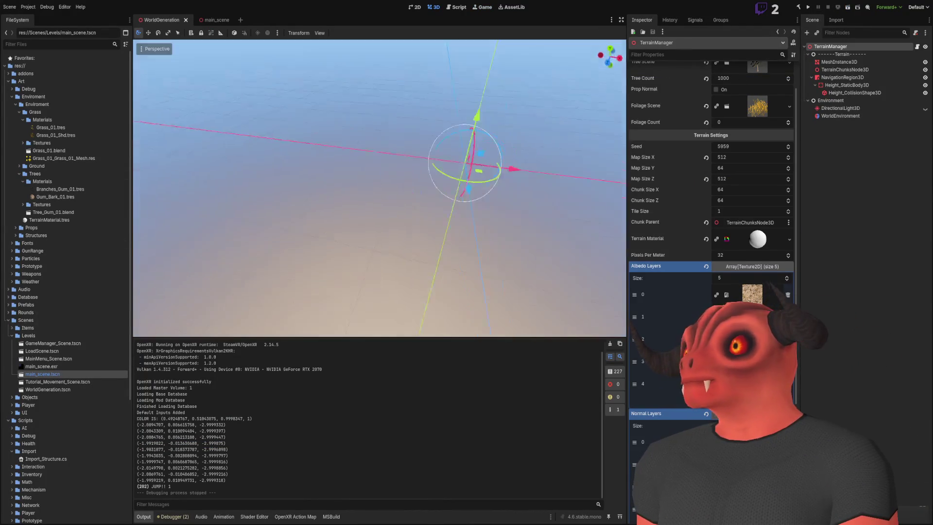
click(734, 115)
text(500)
key(Return)
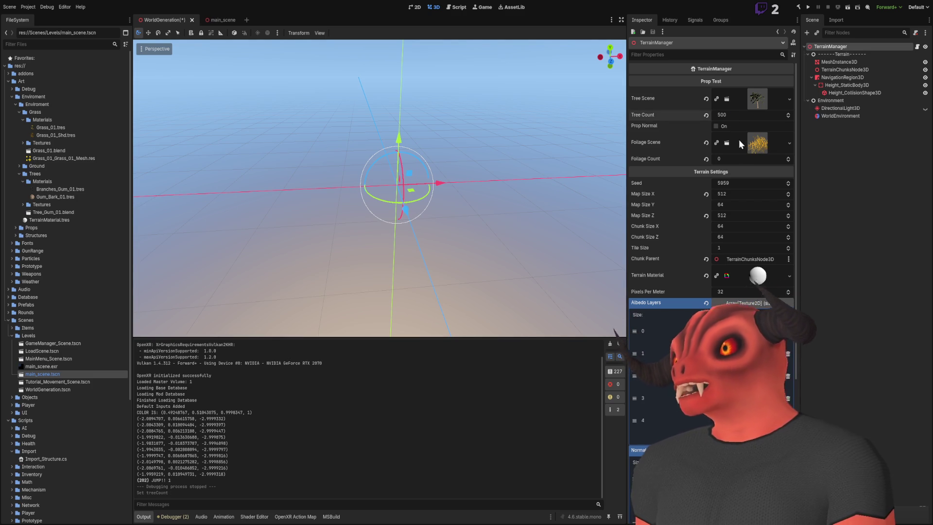
click(737, 159)
text(2000)
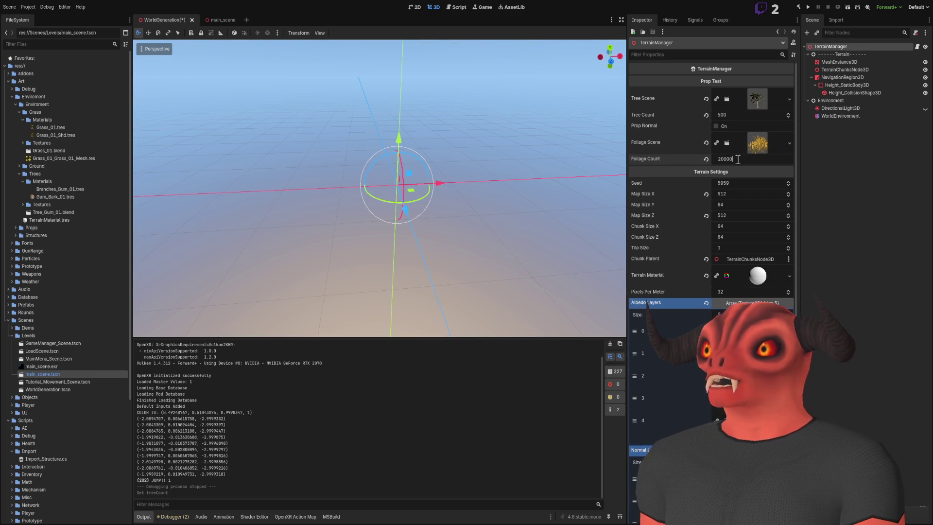
text(0)
key(Return)
key(ctrl+s)
click(845, 196)
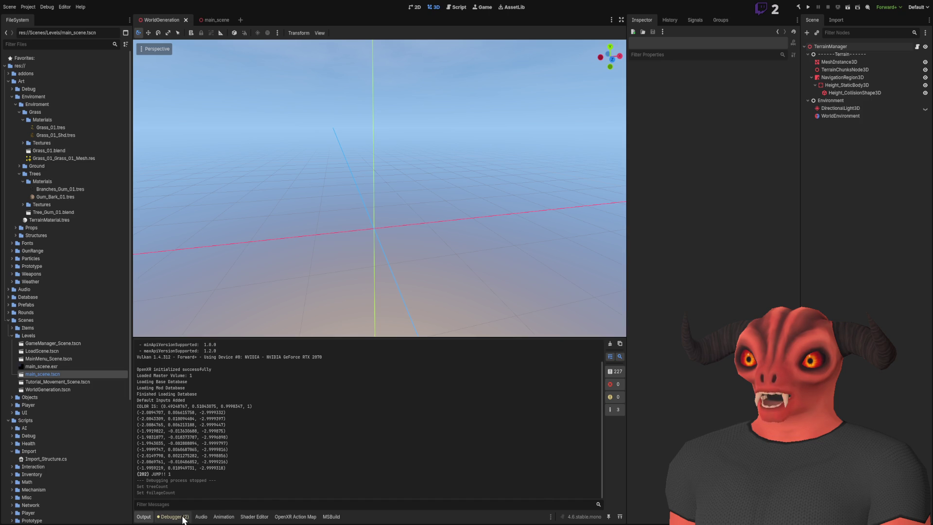
- Show the Grass visual shader graph in the bottom Shader Editor panel
click(248, 516)
scroll(263, 421, down, 5)
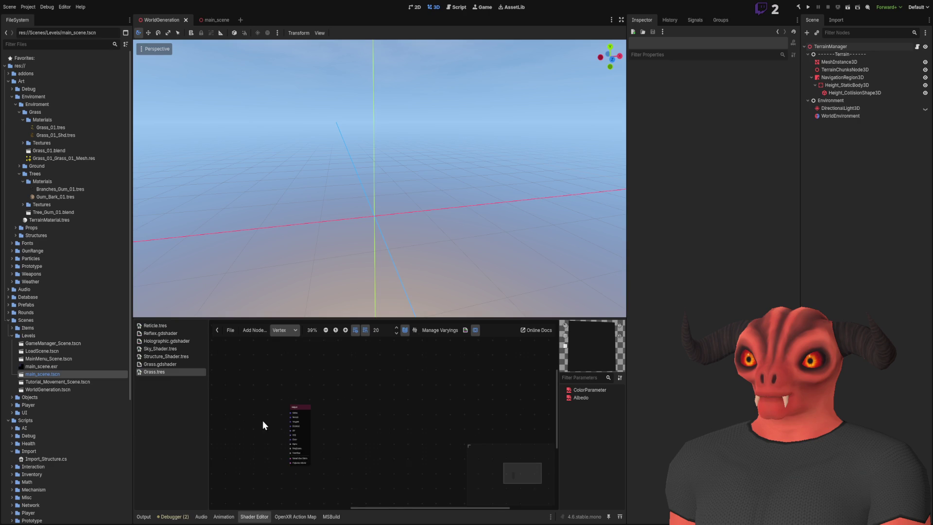
scroll(333, 340, up, 3)
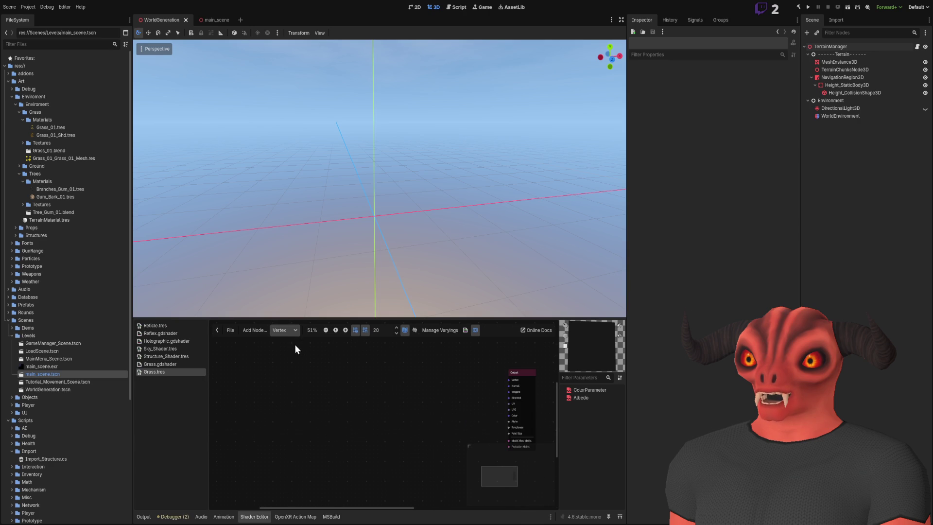
scroll(409, 396, right, 3)
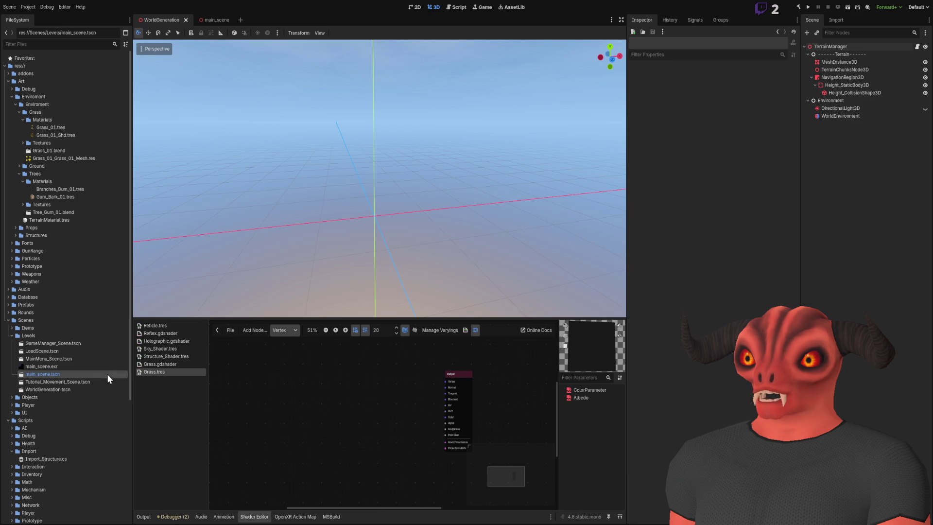
- Expand Scripts/Shaders/Sky to list Grass.tres, Sky_Material.tres and Sky_Shader.tres
scroll(69, 381, down, 5)
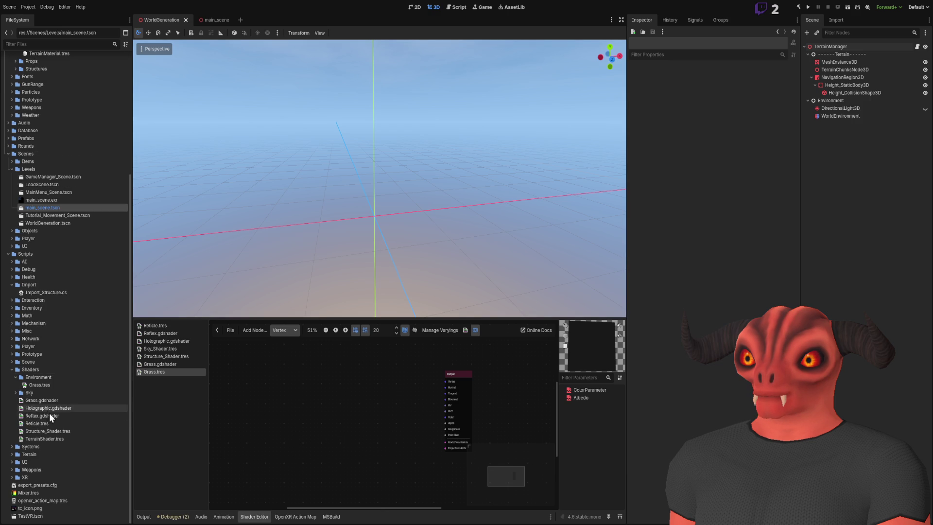
click(48, 395)
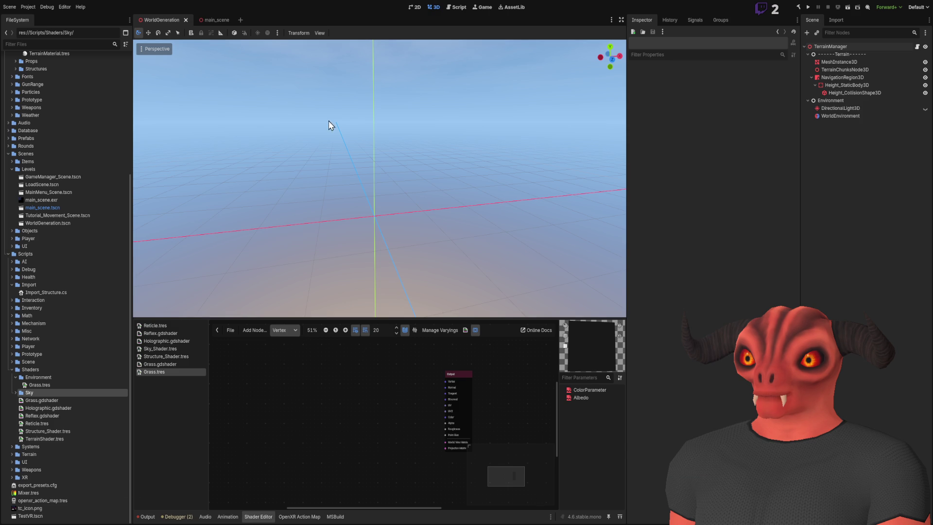
click(15, 393)
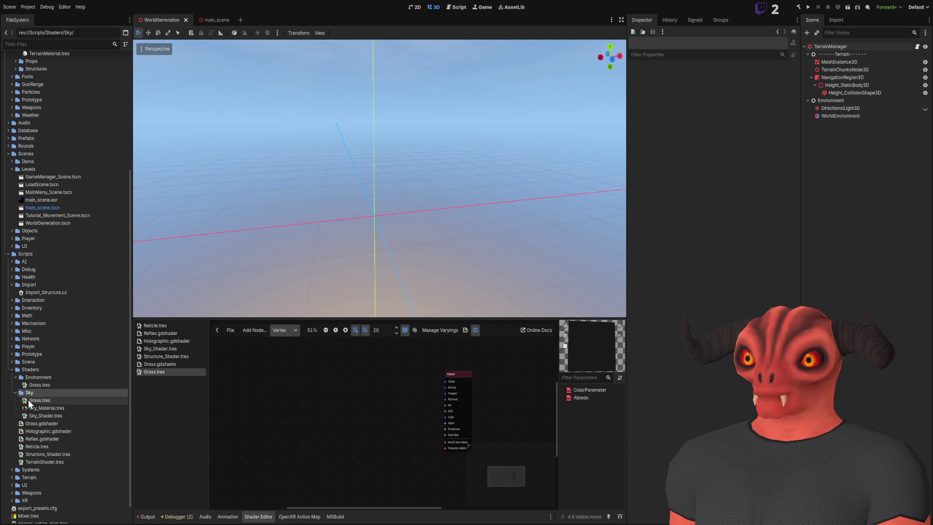
- In Environment/Grass.tres, connect the Mix node result to the Output's Vertex port
double_click(43, 400)
scroll(347, 386, down, 5)
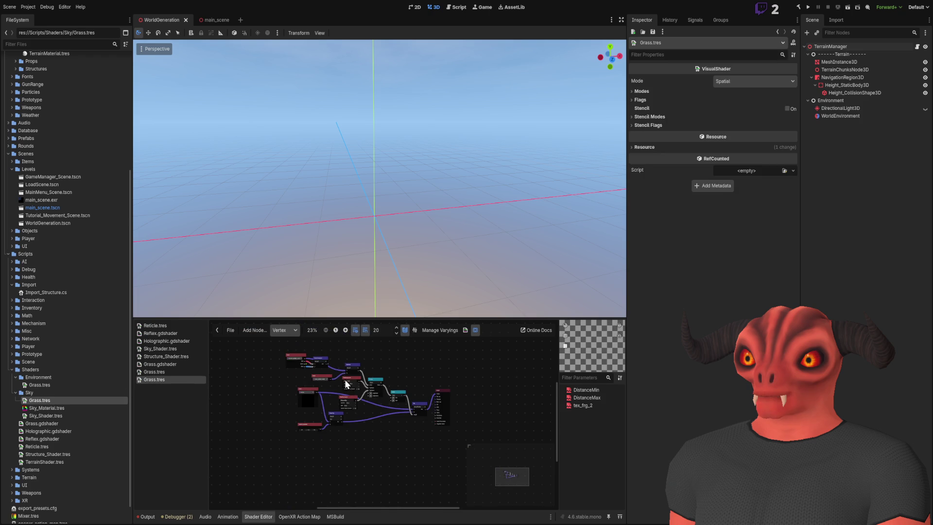
drag(266, 350, 421, 461)
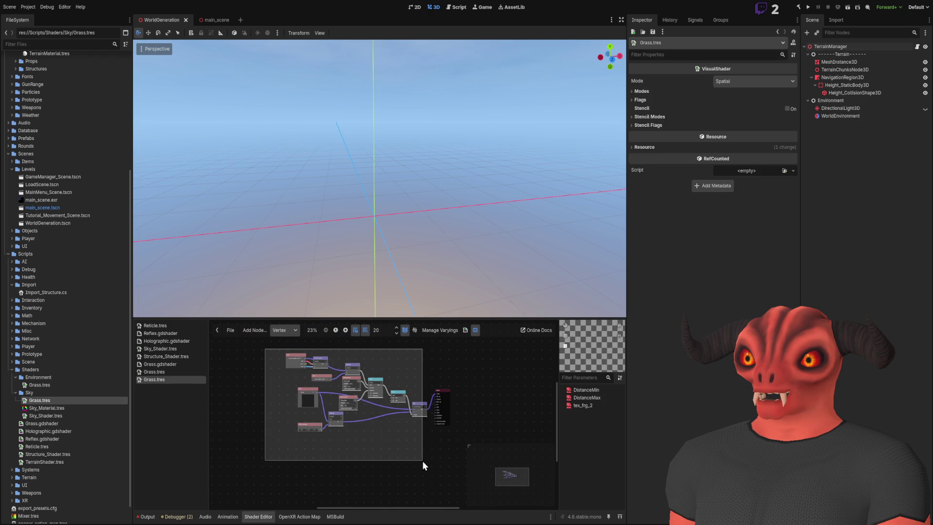
click(54, 387)
double_click(54, 386)
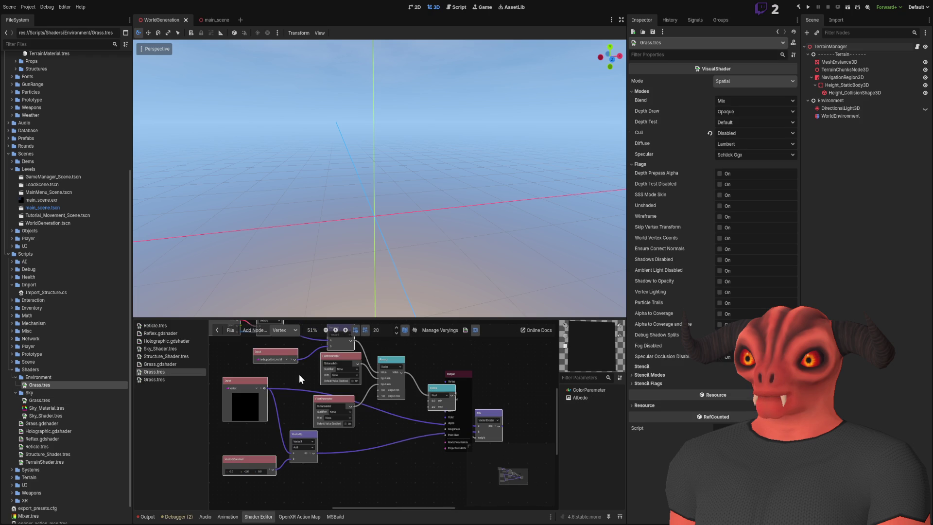
drag(486, 412, 351, 382)
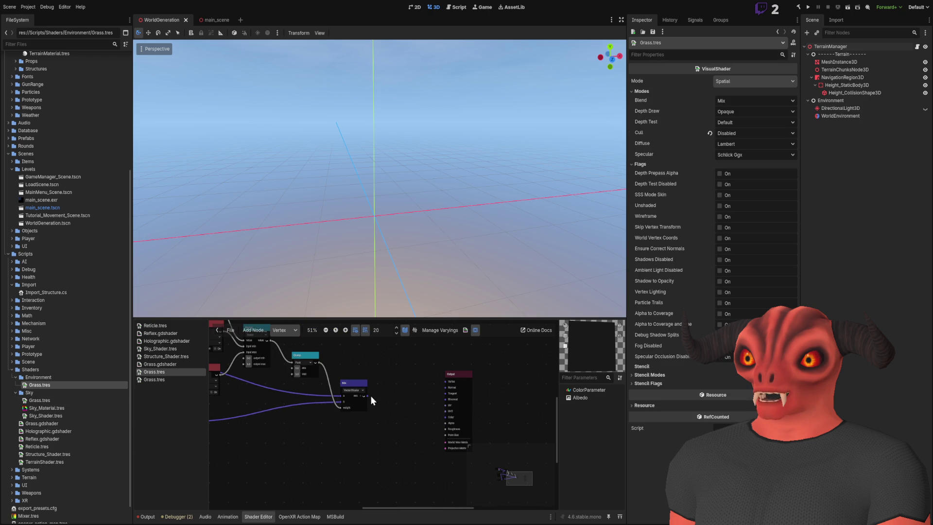
drag(438, 379, 445, 381)
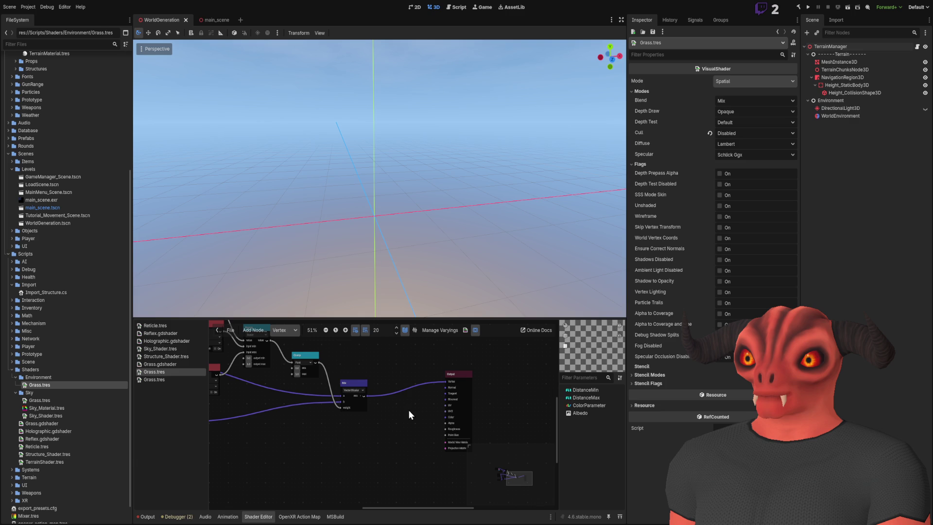
- Review the Fragment stage of the Sky copy of Grass.tres, then return to Vertex
double_click(69, 400)
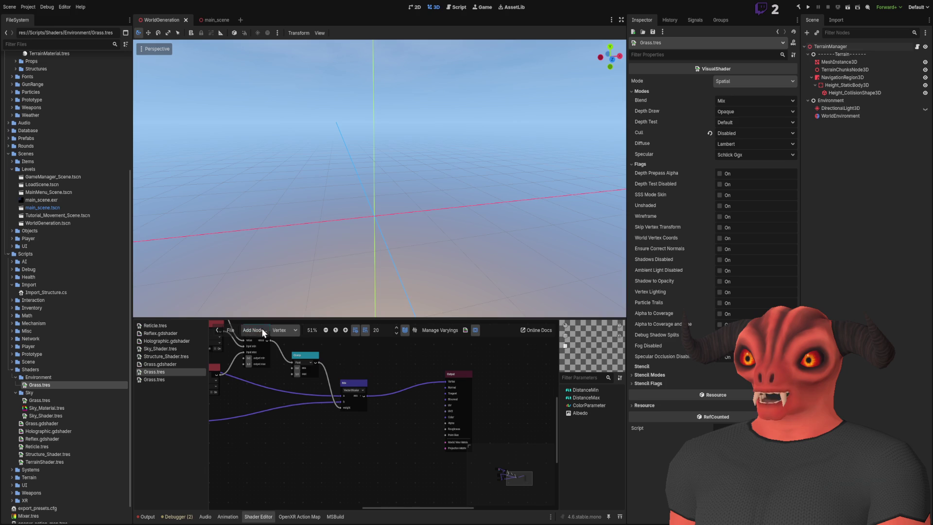
click(284, 330)
click(293, 354)
scroll(444, 456, down, 2)
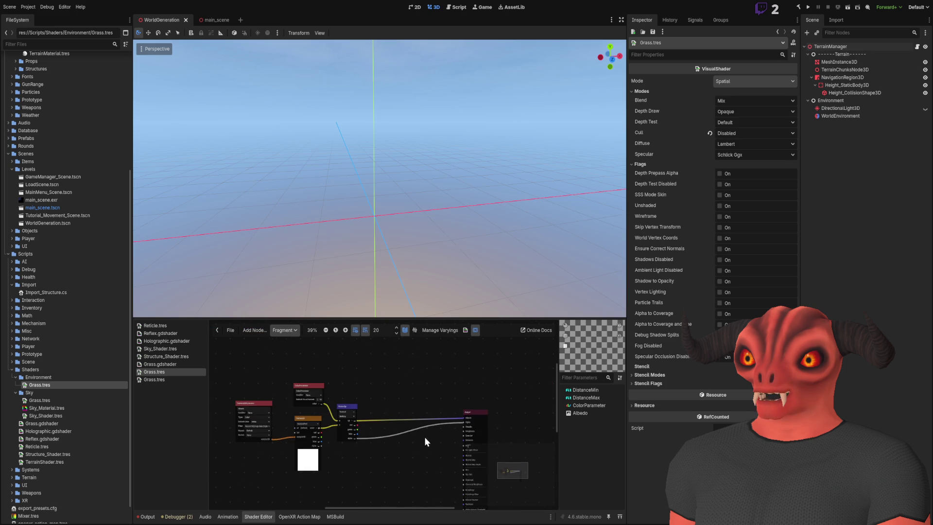
scroll(459, 384, up, 4)
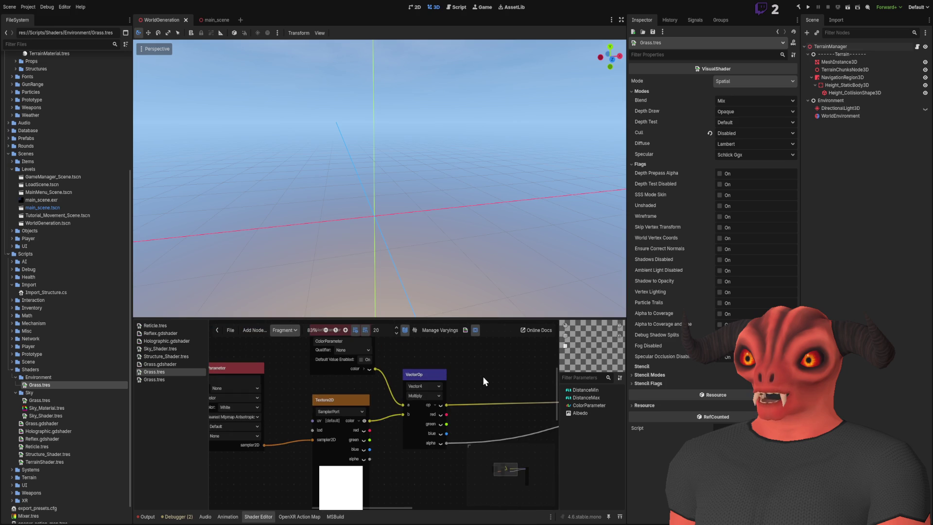
scroll(459, 416, down, 5)
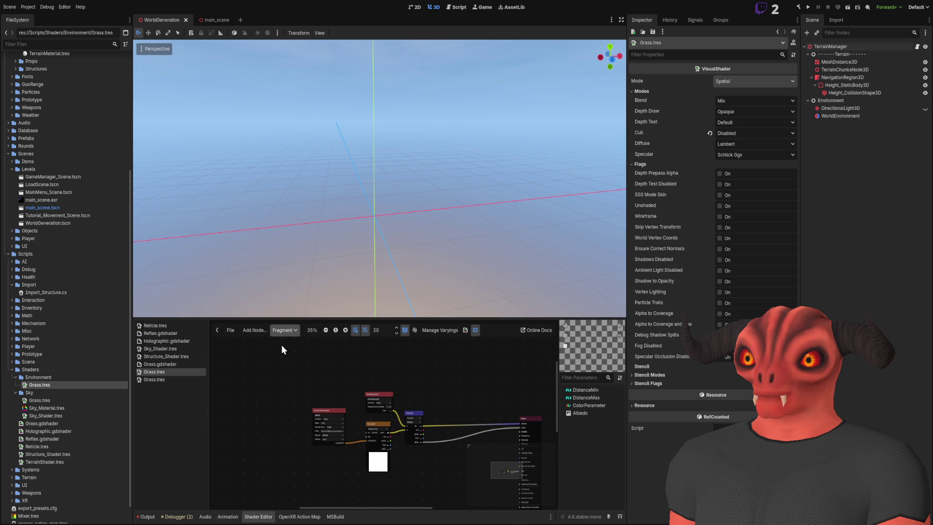
click(57, 384)
- Delete the duplicate Grass.tres from the Sky folder and run the scene with F6
click(43, 401)
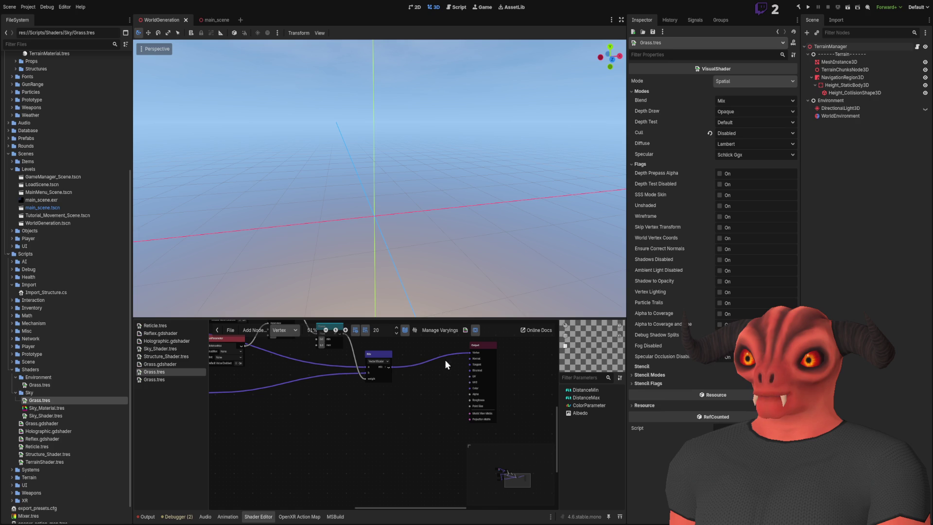
drag(534, 258, 483, 246)
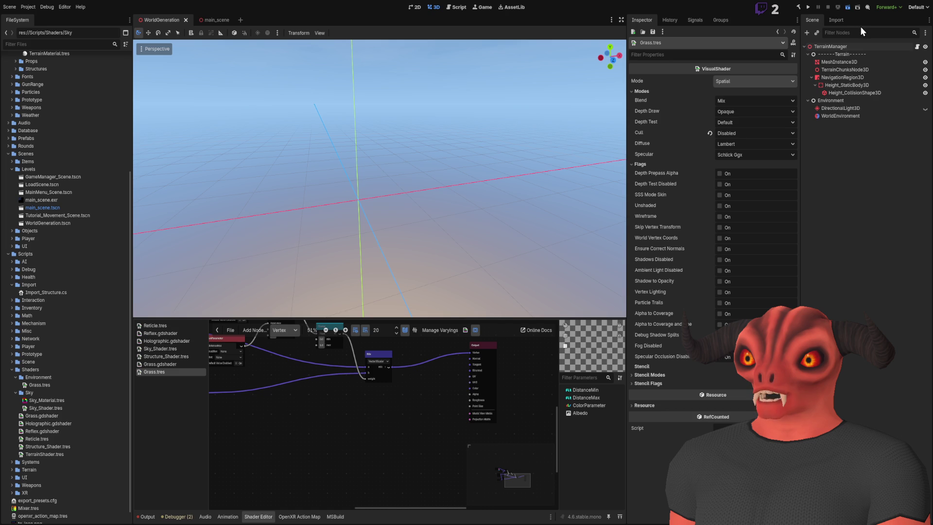
key(F6)
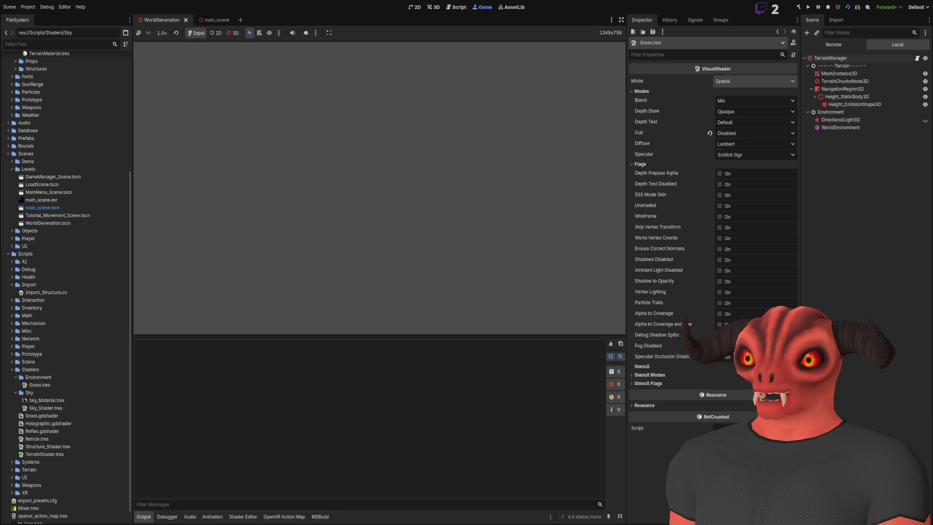
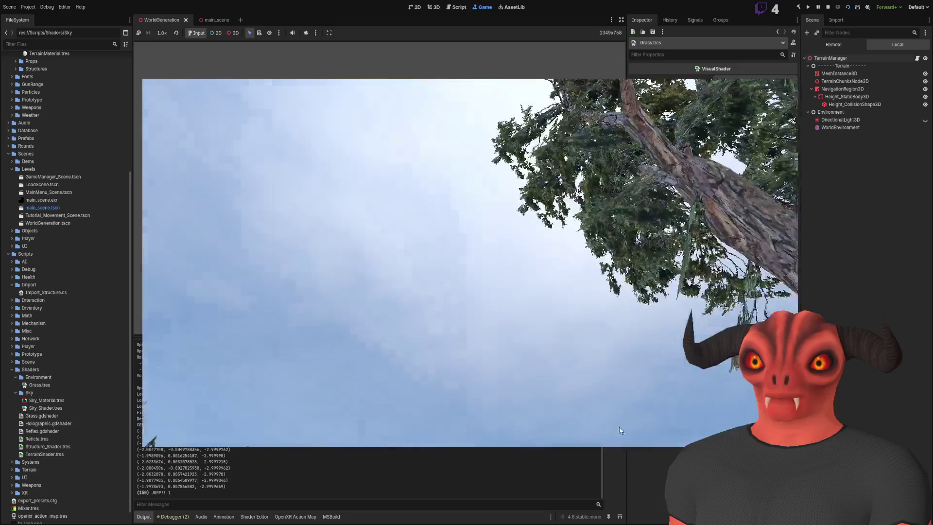
- Inspect the grass visual shader graph around its mix node, then stop the running game
click(254, 517)
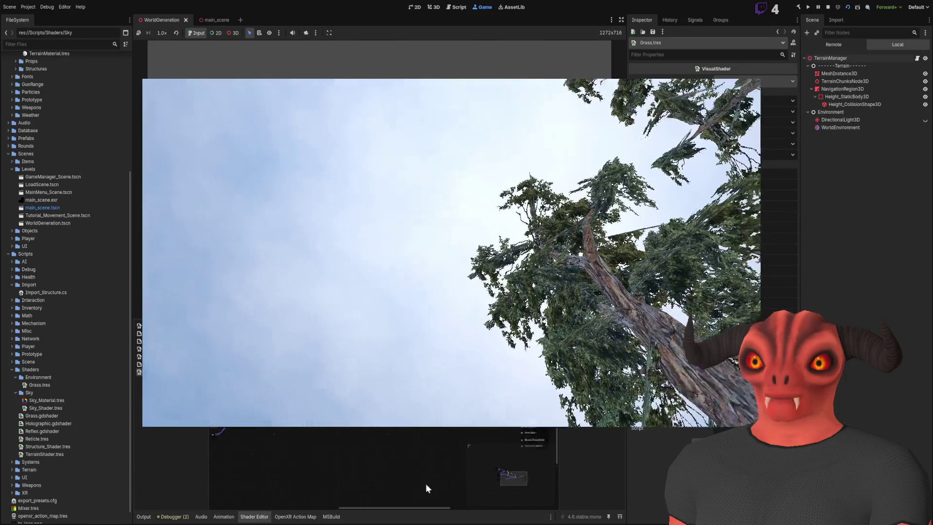
mouse_move(345, 471)
mouse_down()
mouse_move(416, 435)
mouse_move(492, 445)
mouse_move(378, 429)
mouse_move(451, 428)
mouse_up()
scroll(367, 431, down, 2)
scroll(454, 440, up, 5)
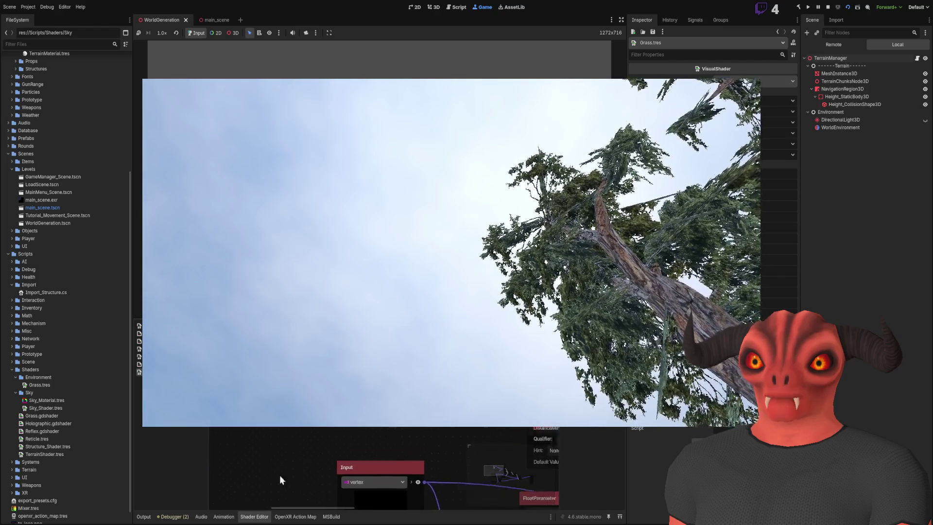
mouse_move(270, 488)
mouse_down()
mouse_move(237, 464)
mouse_move(160, 447)
mouse_up()
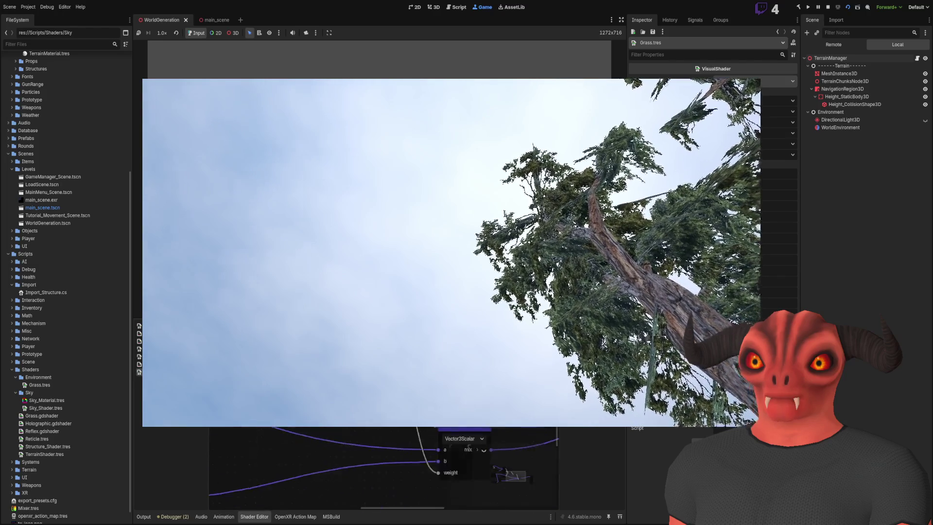
scroll(469, 446, right, 5)
scroll(404, 358, down, 1)
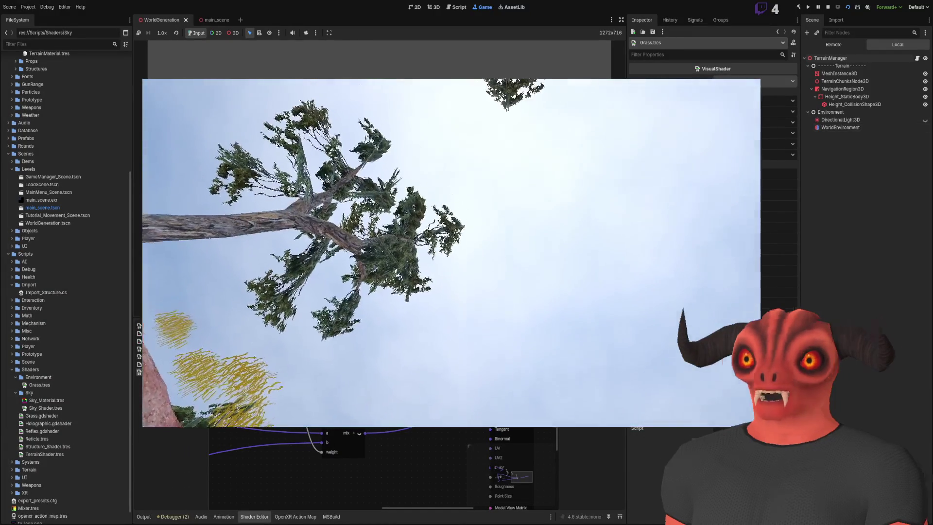
key(F8)
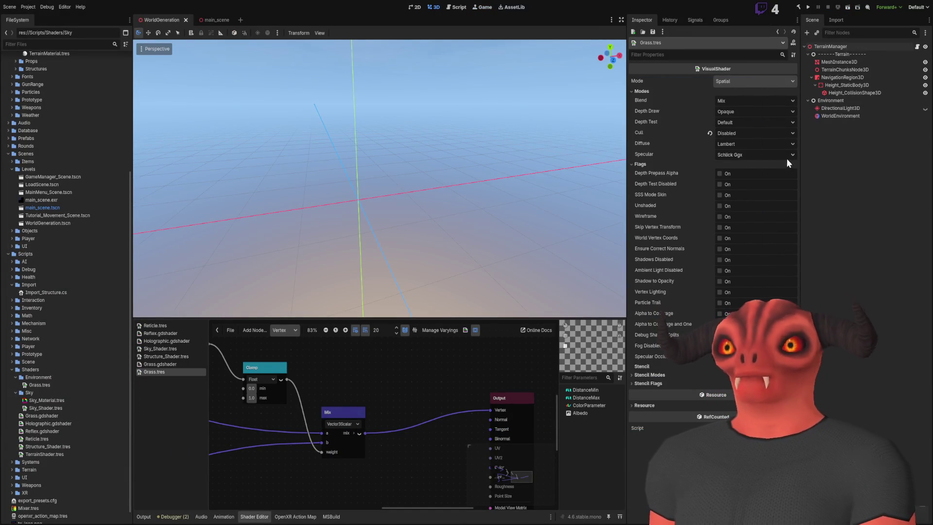
- Select Grass_01_Shd.tres in Art/Enviroment/Grass/Materials to show its Distance Min and Max (both 0.0)
scroll(228, 229, up, 2)
scroll(76, 150, up, 5)
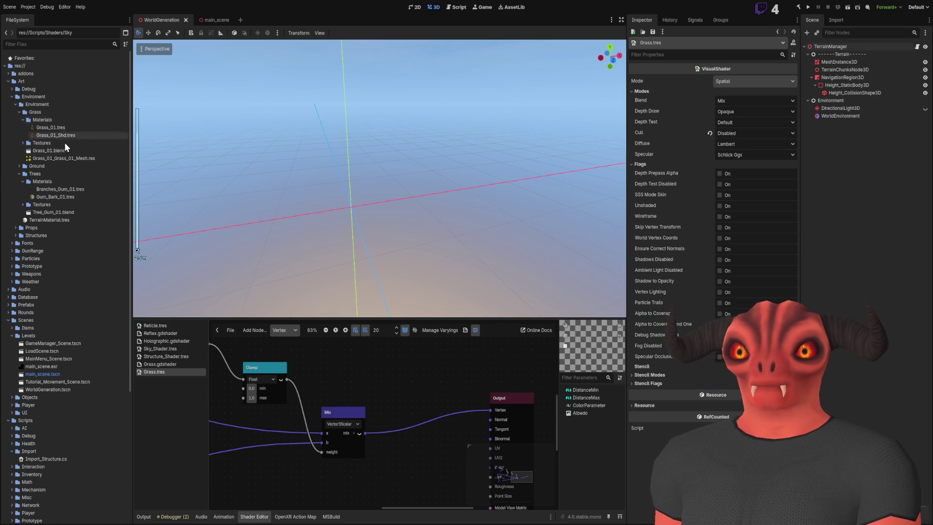
click(63, 157)
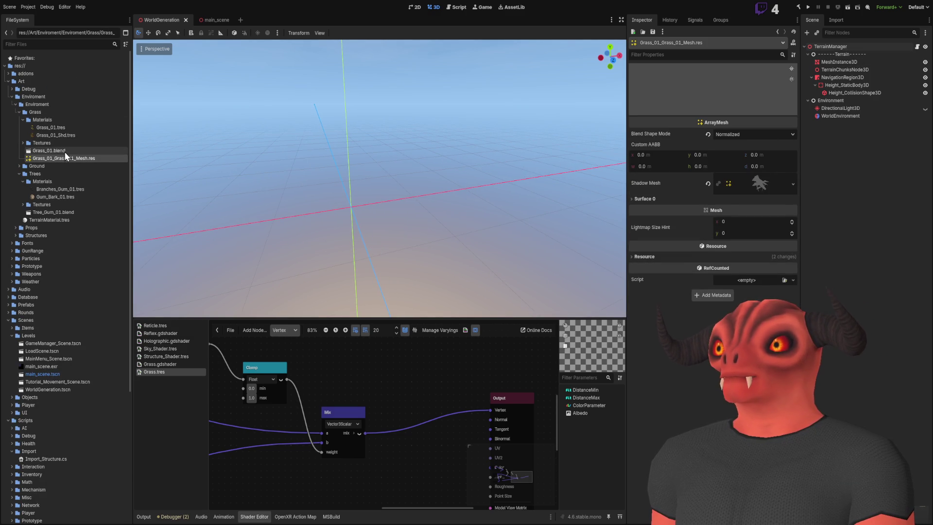
click(65, 152)
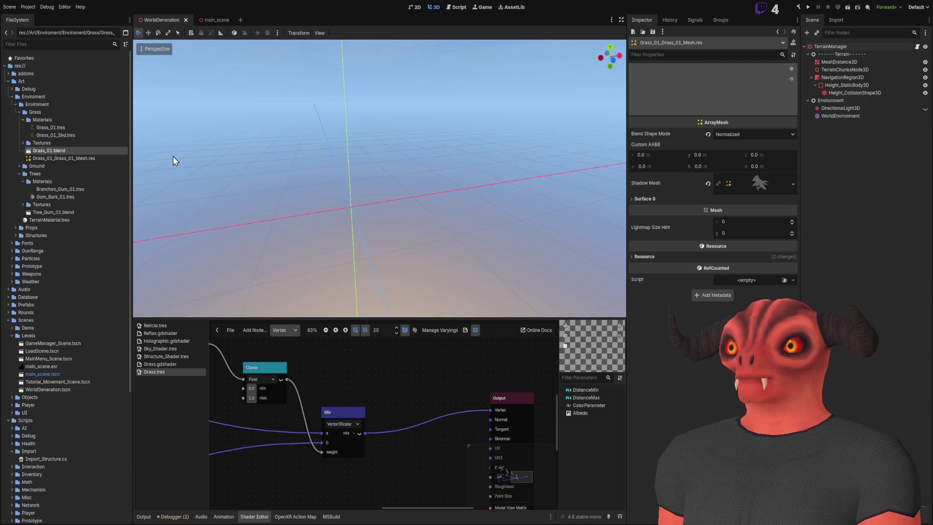
click(45, 135)
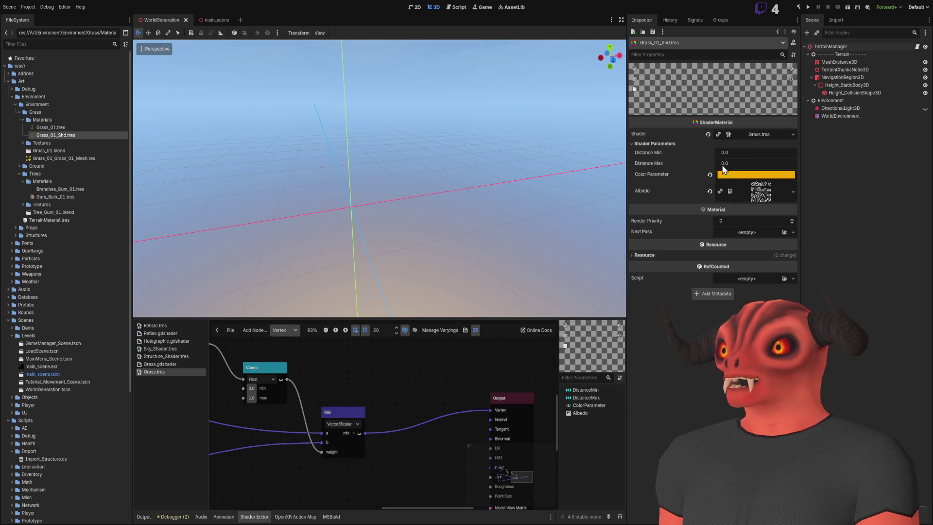
- Set the grass material's Distance Max to 50.0 and run the project to test the fade
text(50)
key(Return)
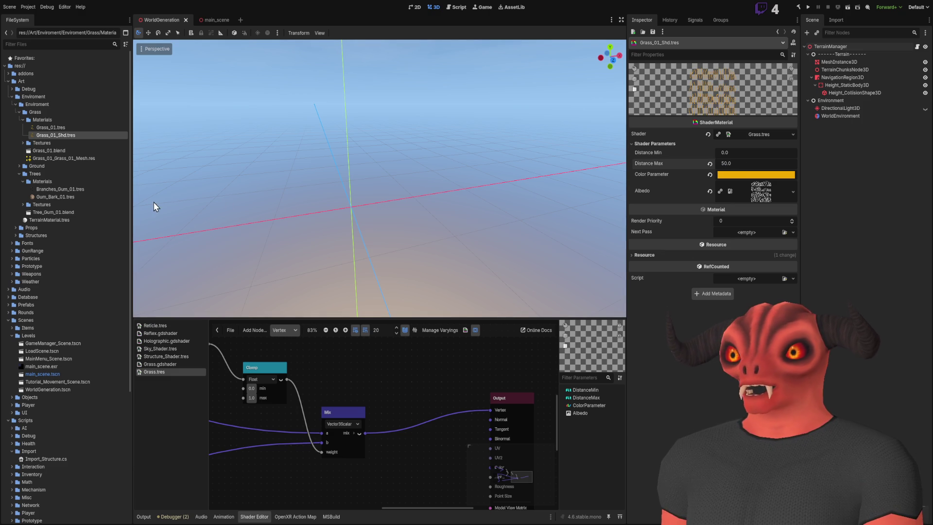
click(54, 151)
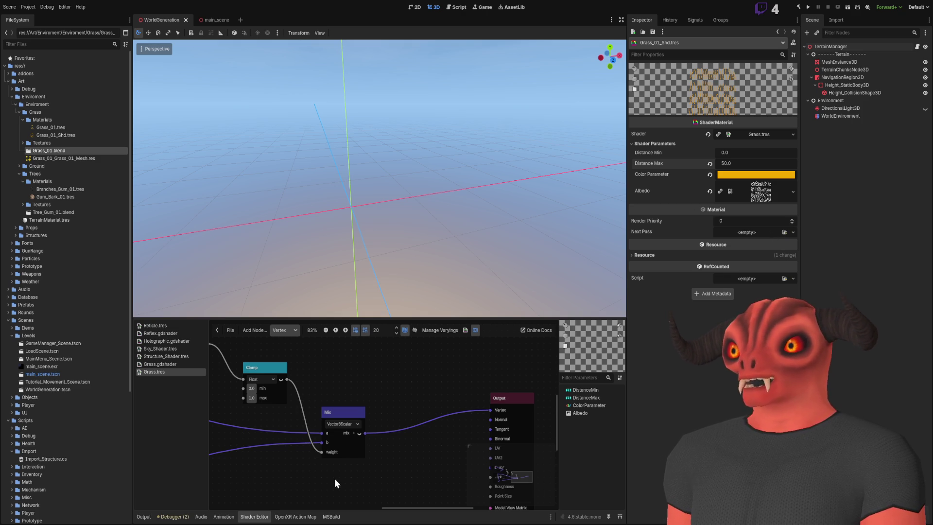
click(808, 6)
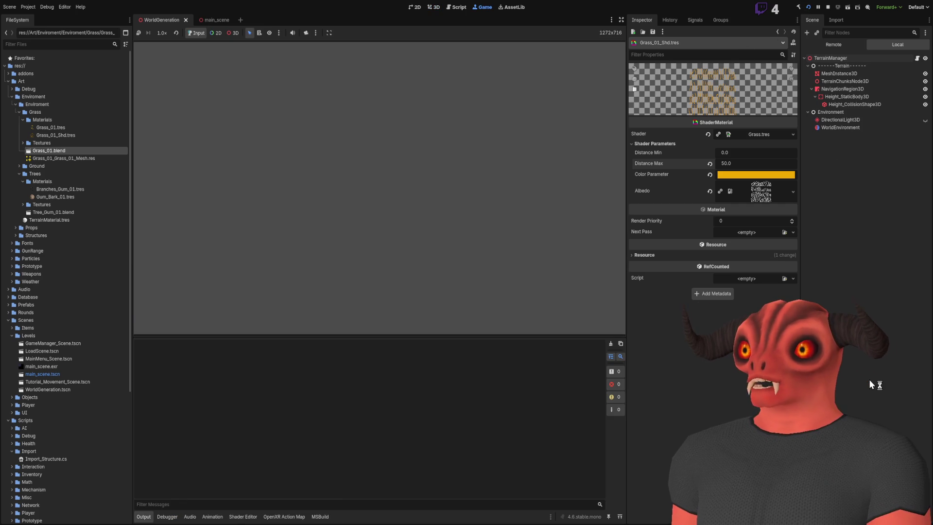
- Relaunch the game to check the grass fade, stop it, and select the Distance Min field
click(828, 7)
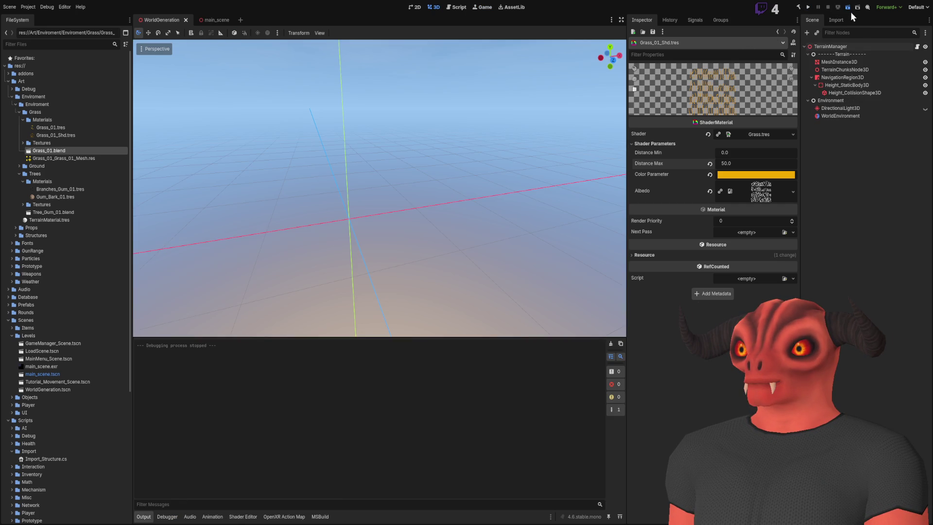
key(F5)
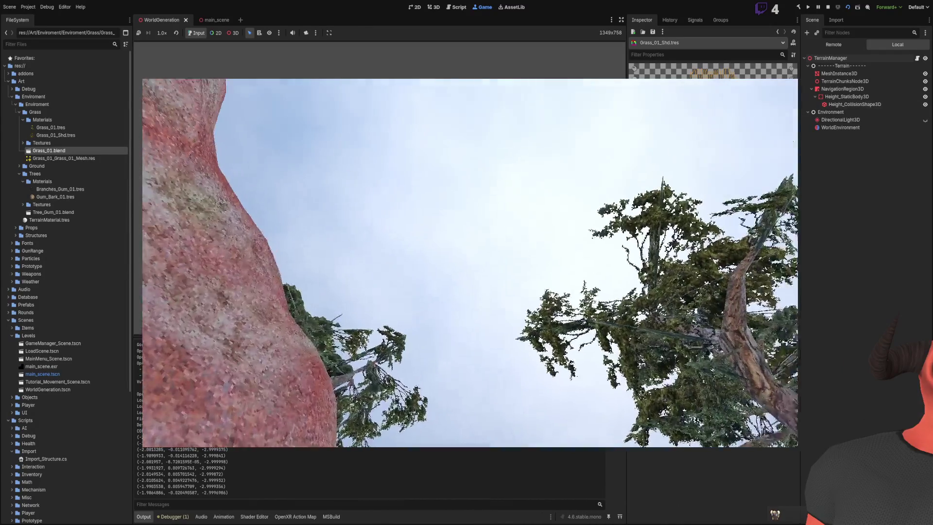
key(F8)
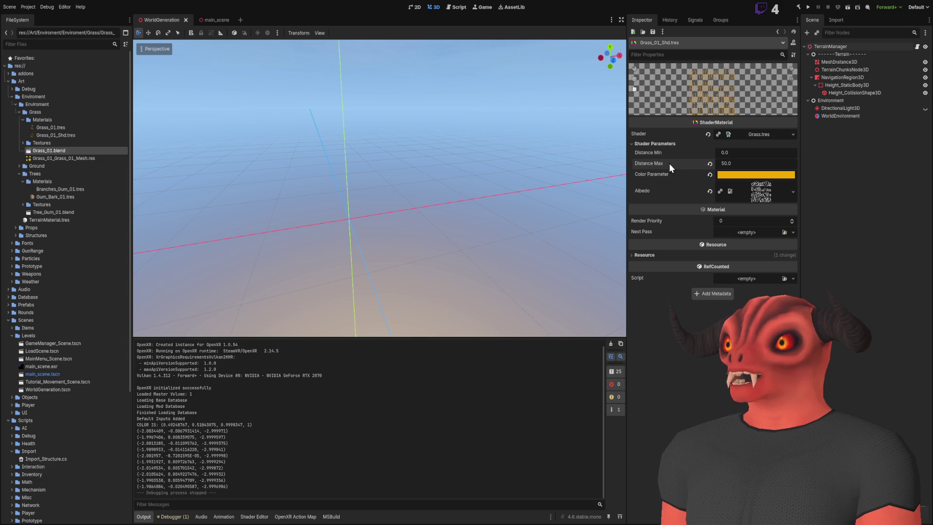
click(733, 152)
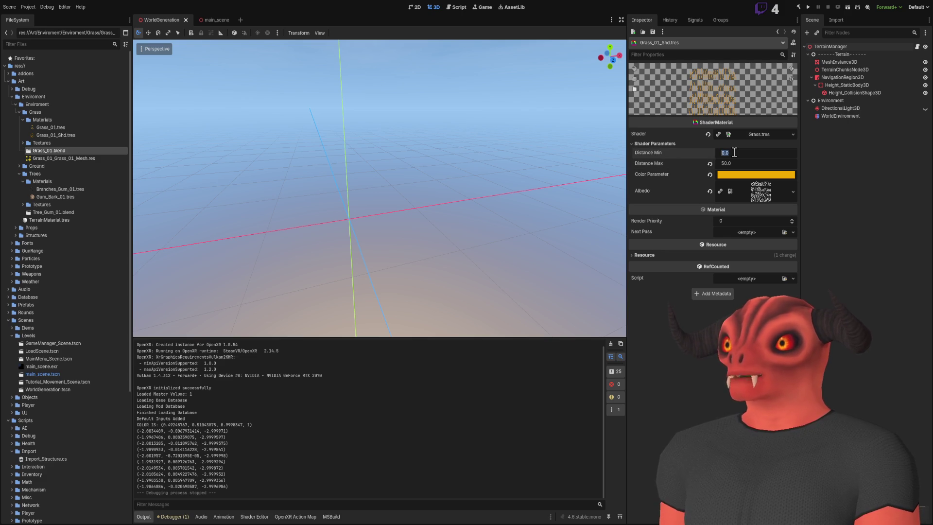
text(40)
- Set Distance Min to 40.0, reimport Grass_01.blend, save, and playtest the grass fade
key(Return)
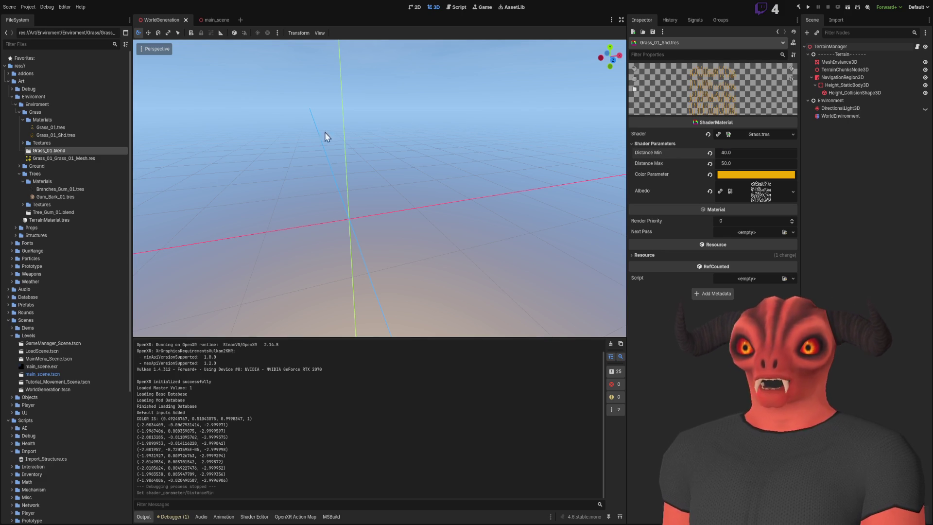
double_click(56, 151)
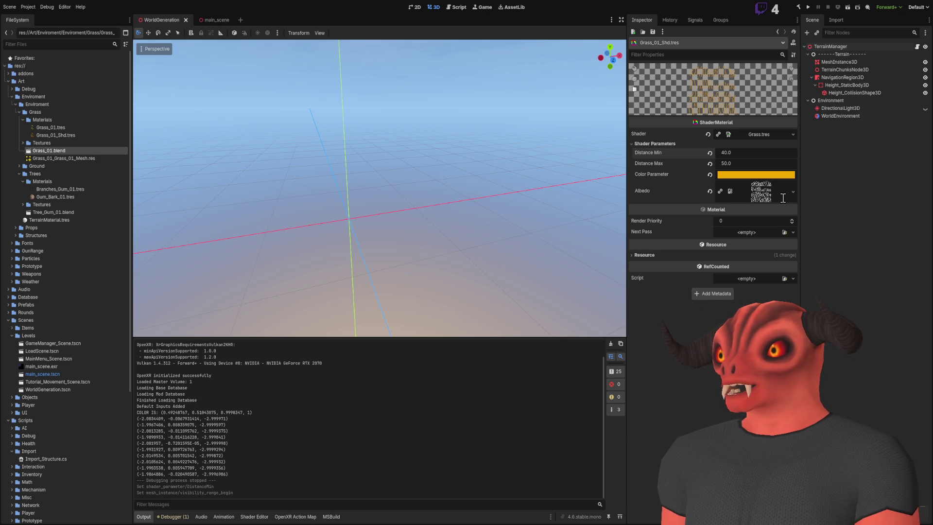
key(ctrl+s)
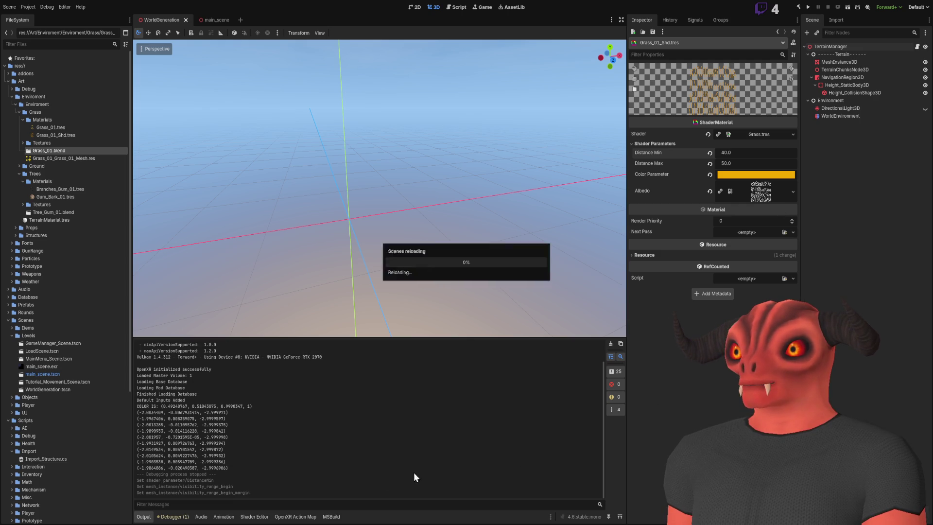
key(F5)
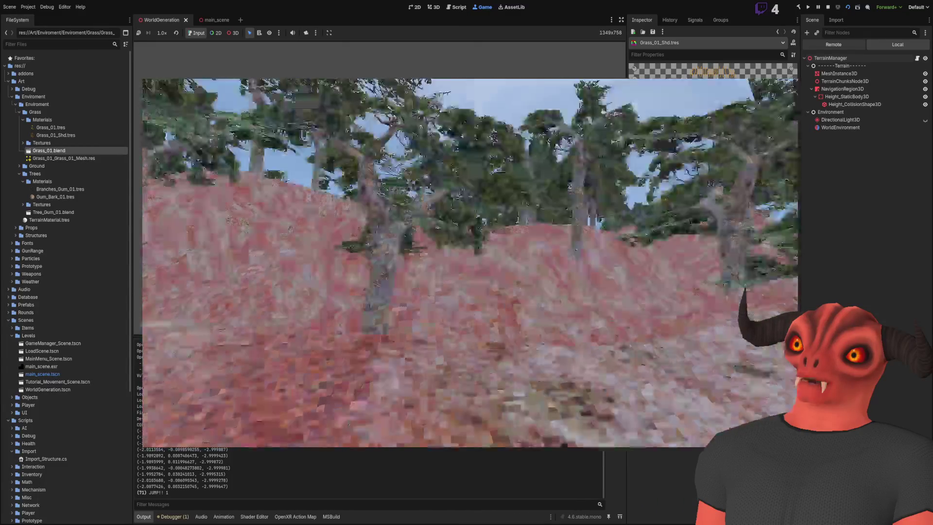
key(F8)
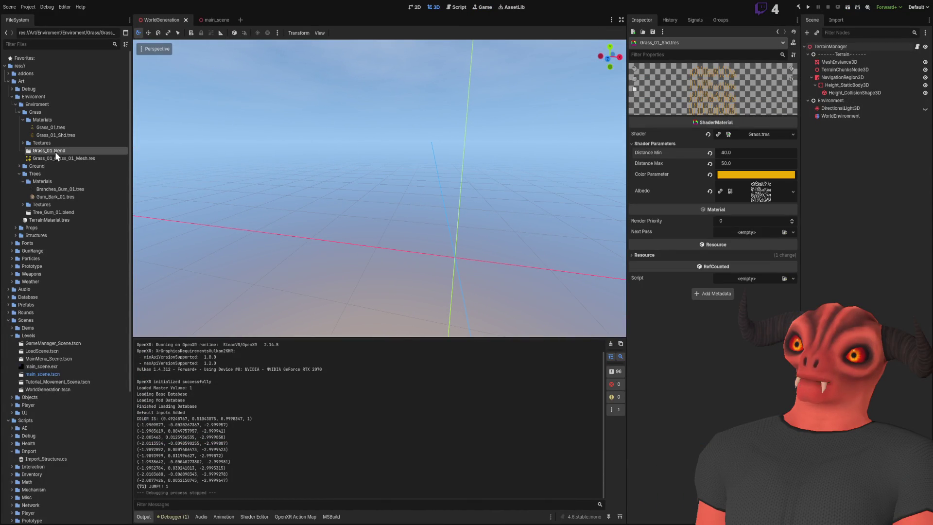
- Add Grass_01.blend under TerrainManager as Grass_012, frame it, and zoom to check the blades render
mouse_move(49, 151)
mouse_down()
mouse_move(867, 162)
mouse_move(857, 56)
mouse_move(835, 45)
mouse_up()
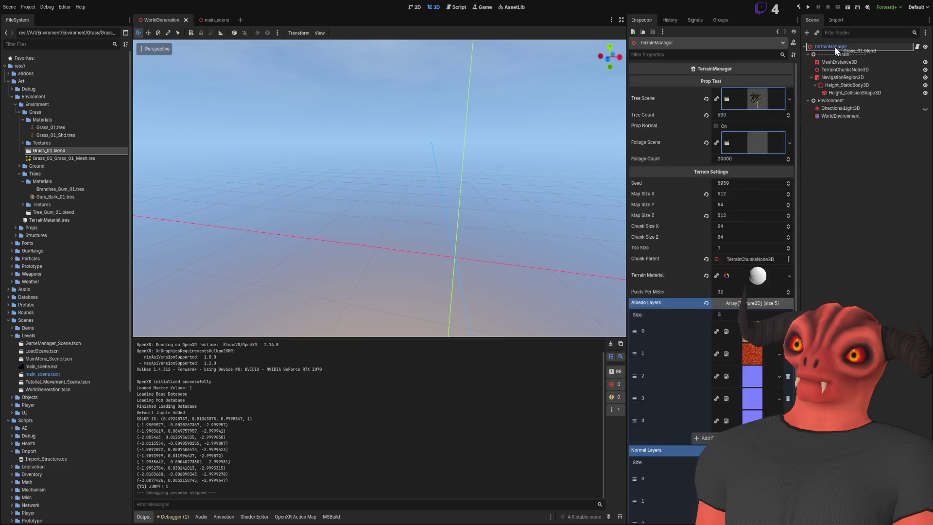
key(f)
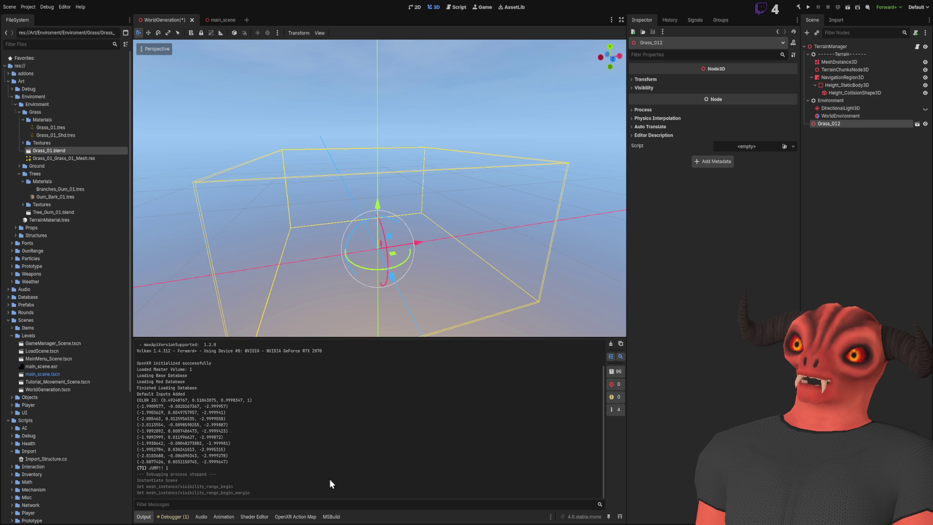
scroll(510, 281, down, 10)
scroll(380, 194, down, 6)
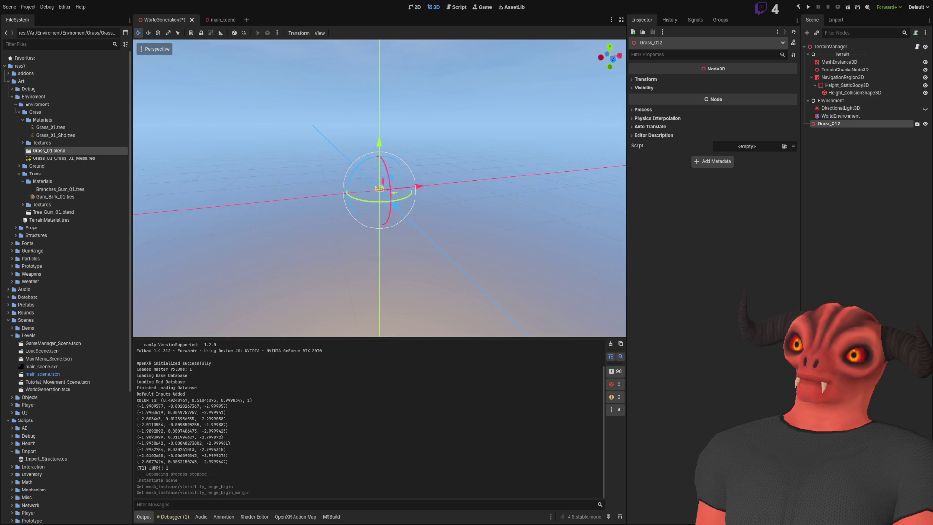
scroll(379, 189, up, 10)
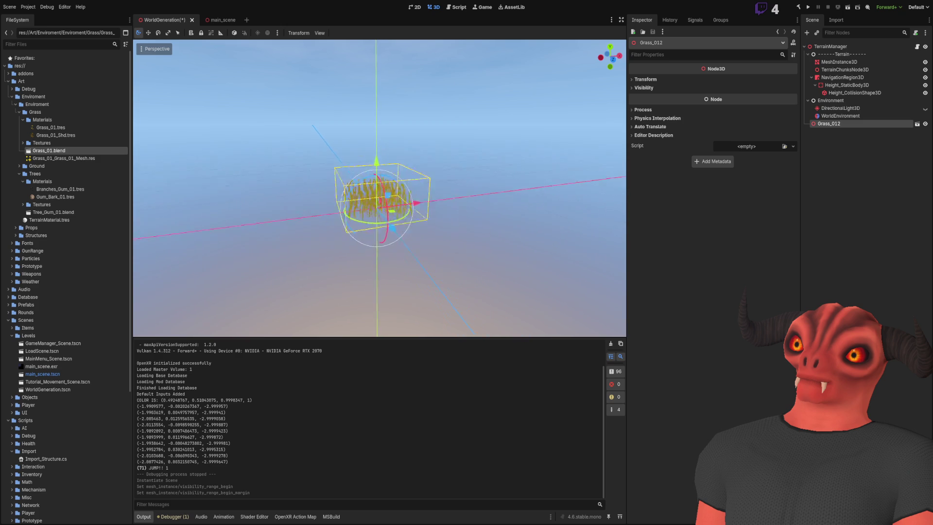
scroll(462, 267, down, 8)
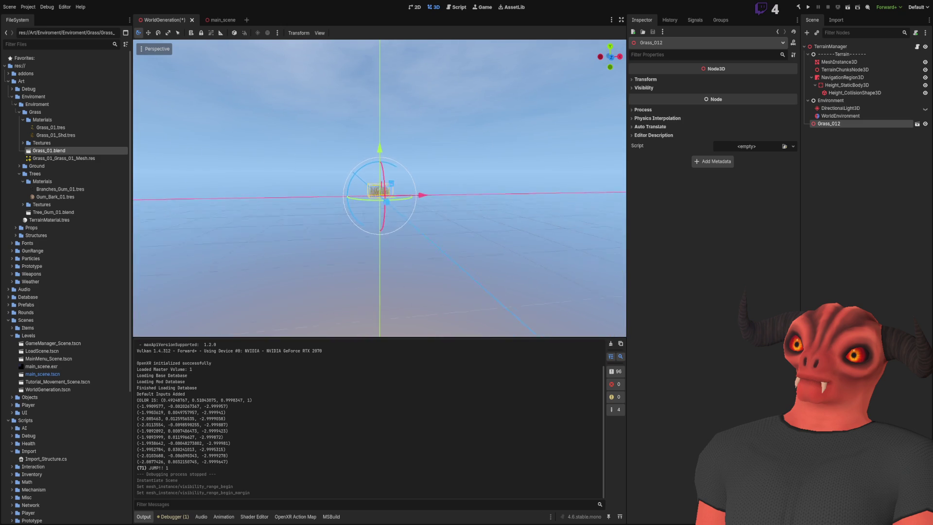
scroll(463, 268, up, 3)
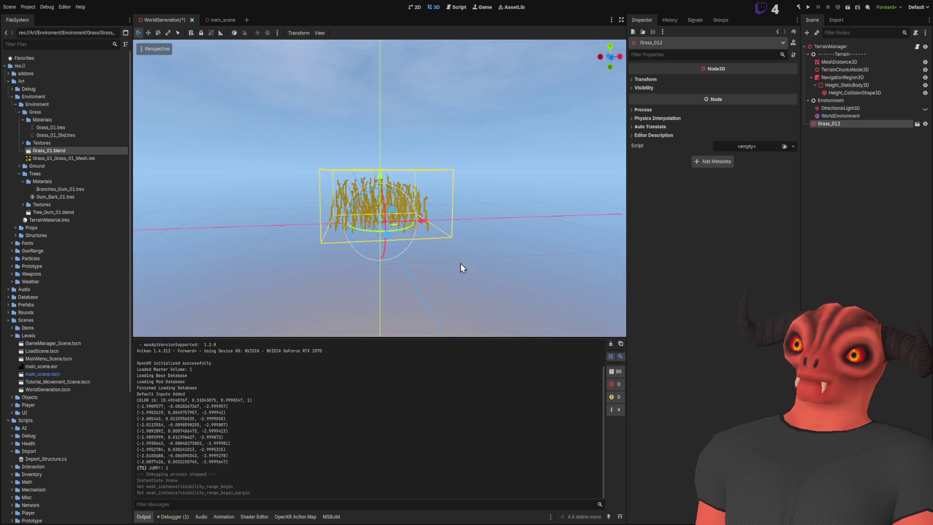
click(810, 132)
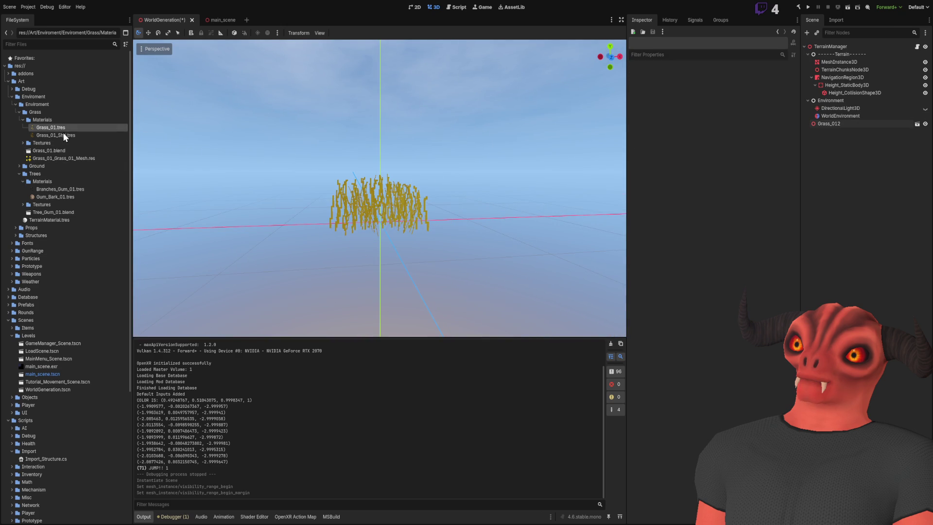
- Set the grass material's Distance Min to 5.0 and fly the camera through the grass to test it
click(63, 134)
click(734, 152)
key(Return)
scroll(506, 133, down, 6)
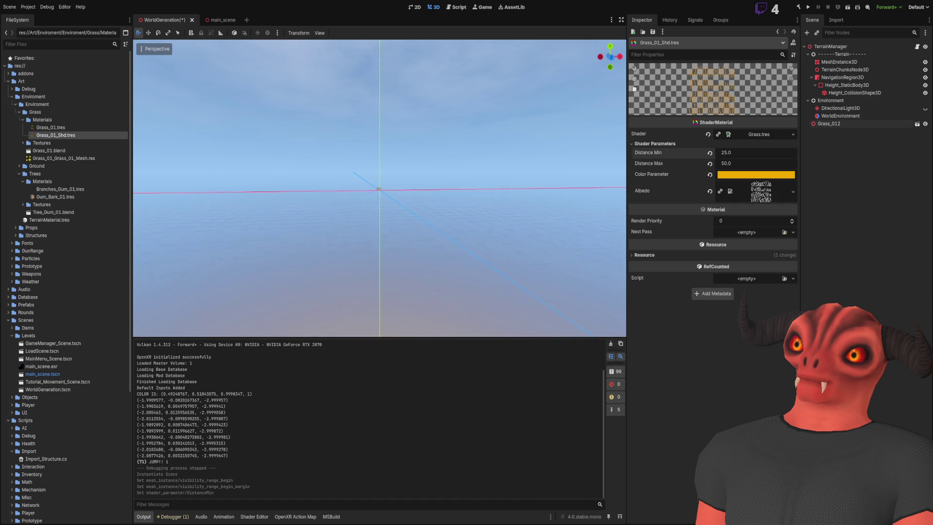
scroll(379, 188, up, 2)
scroll(379, 188, down, 10)
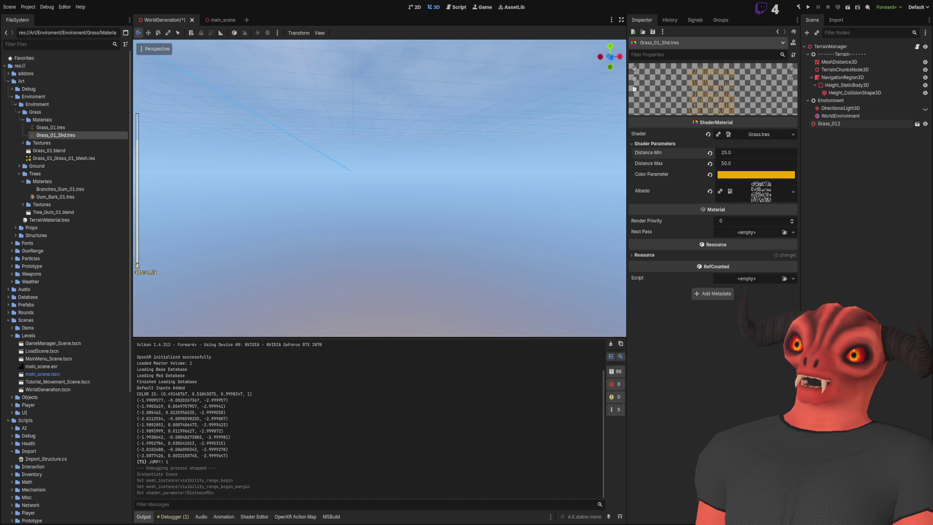
scroll(379, 188, down, 15)
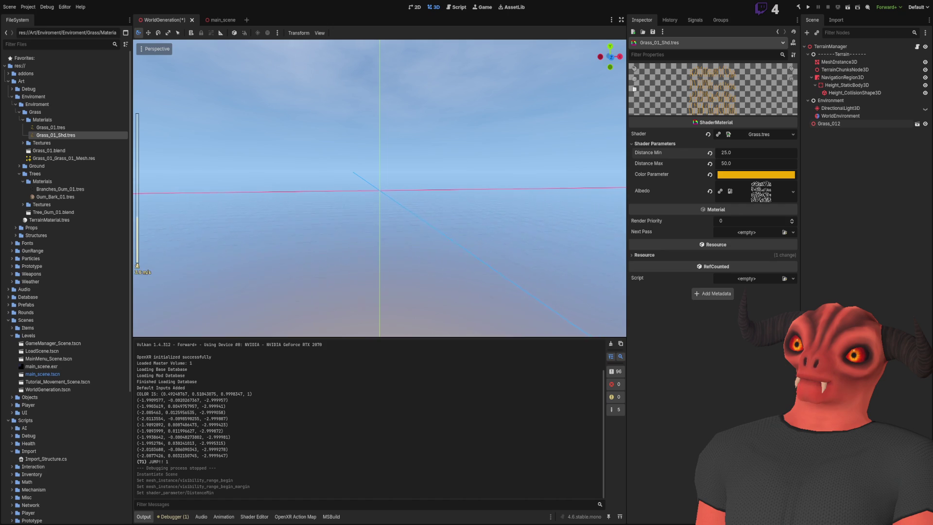
key(w)
key(s)
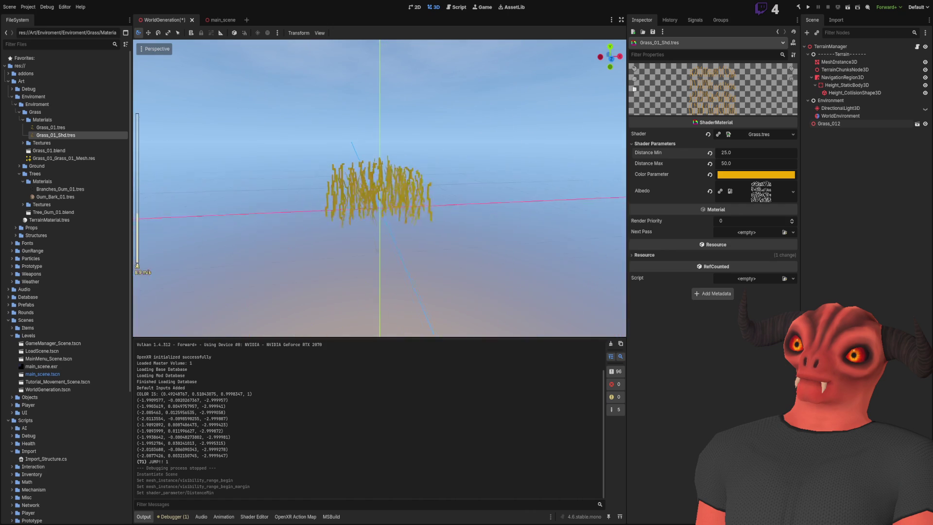
key(w)
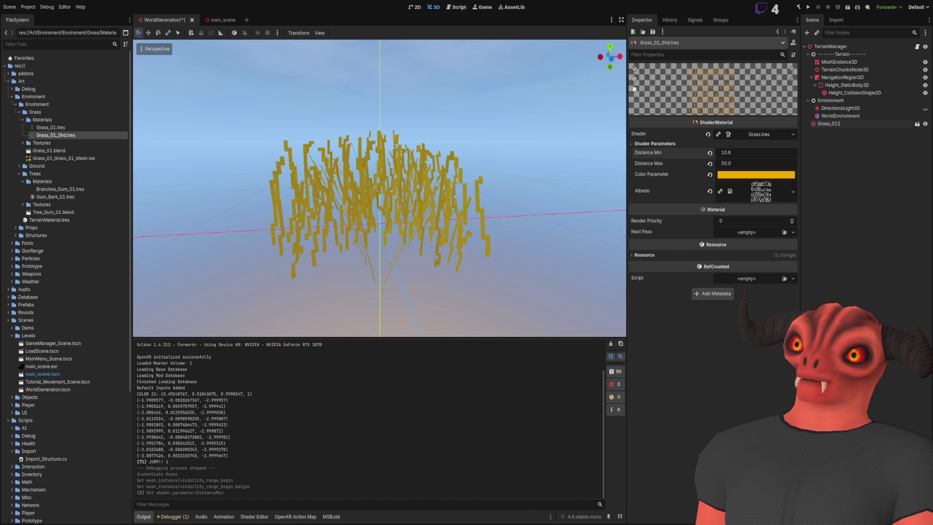
text(5)
- Set Distance Max to 10.0, fly into the grass clump to check the fade, then open Grass_01.blend
click(741, 163)
text(10)
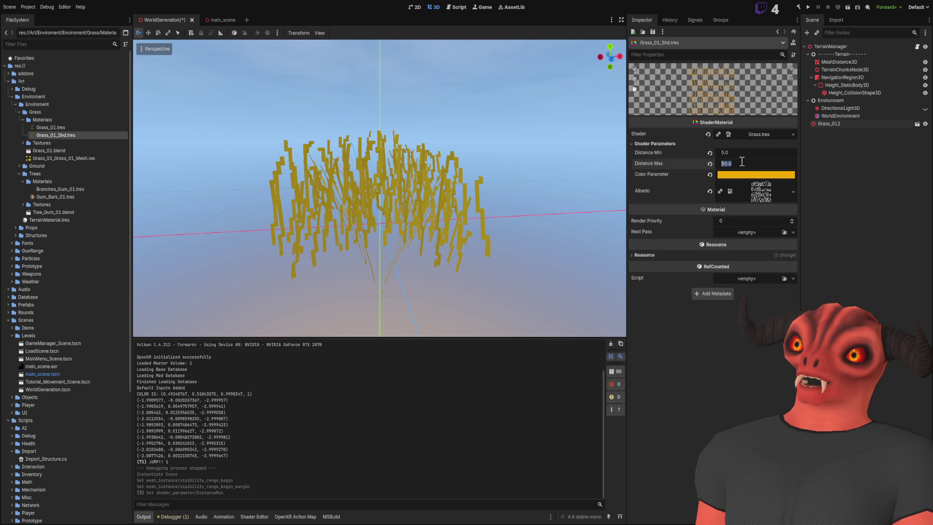
key(Return)
key(s)
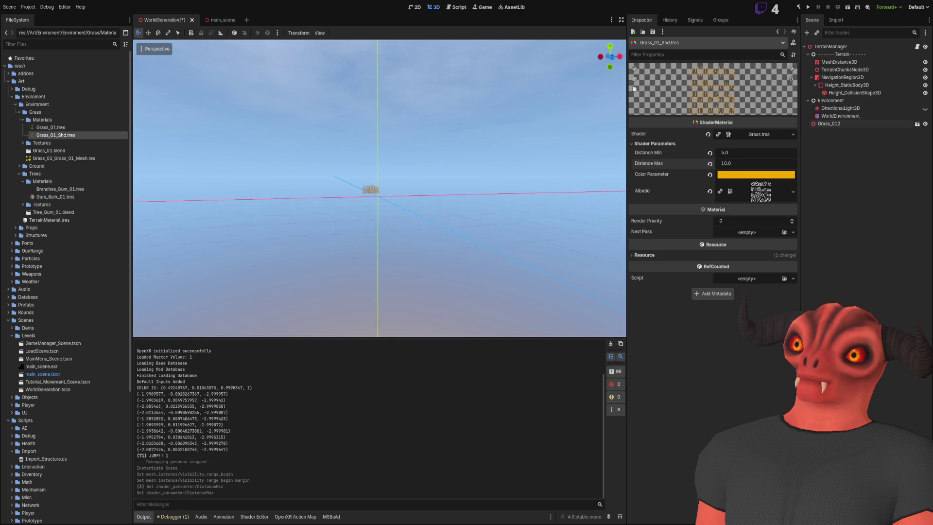
key(w)
key(f)
scroll(357, 197, down, 5)
key(w)
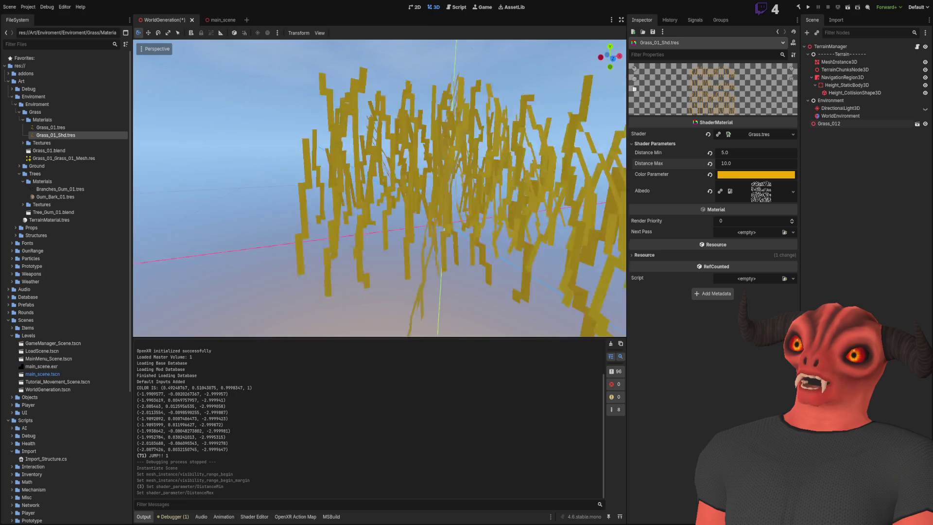
scroll(474, 209, down, 5)
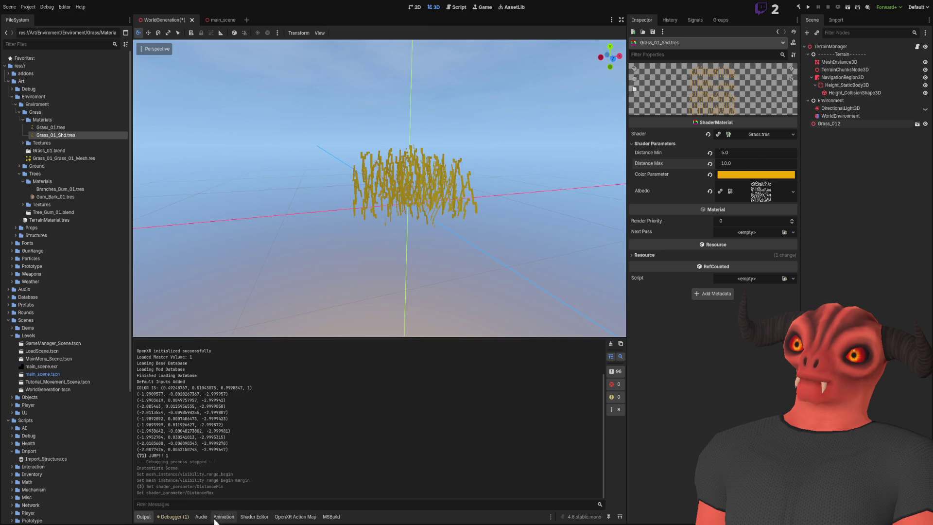
double_click(61, 150)
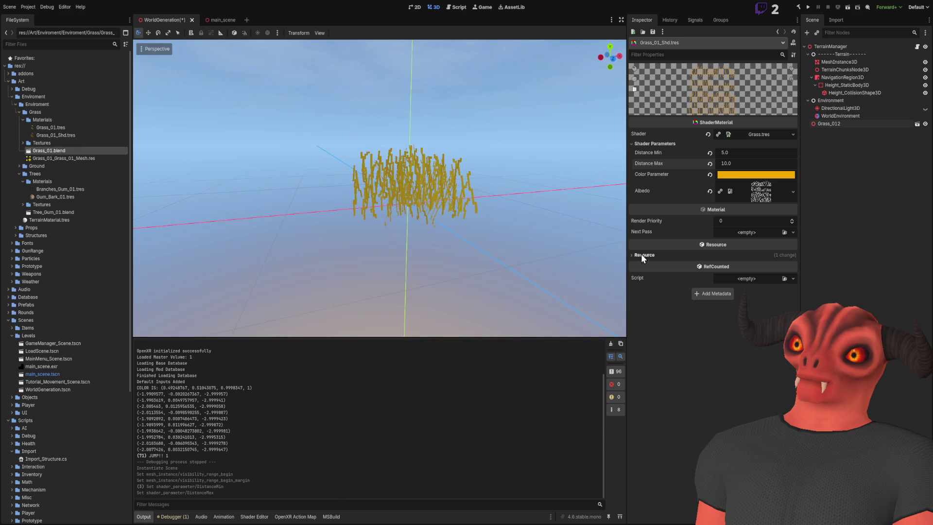
click(837, 122)
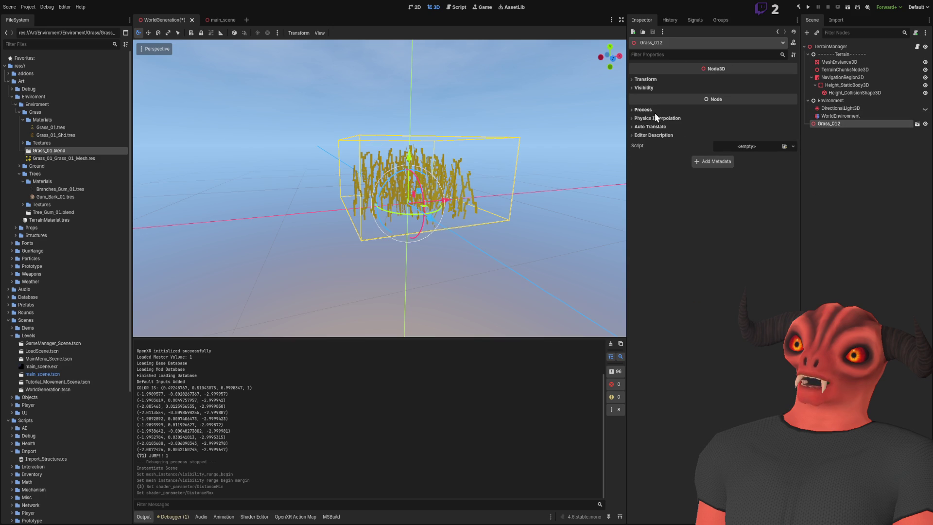
- Expand Grass_012's Transform and Visibility sections, showing zero rotation and scale 1
click(646, 86)
click(646, 78)
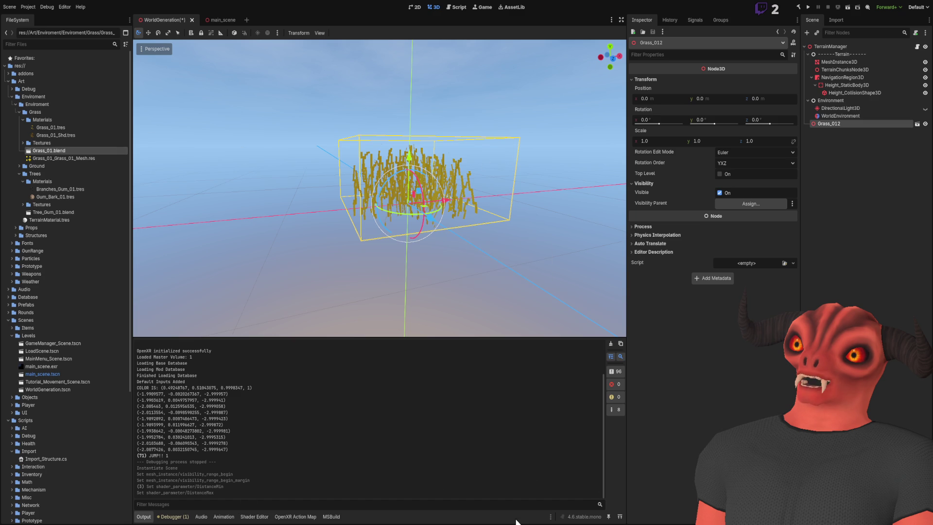
key(alt+Tab)
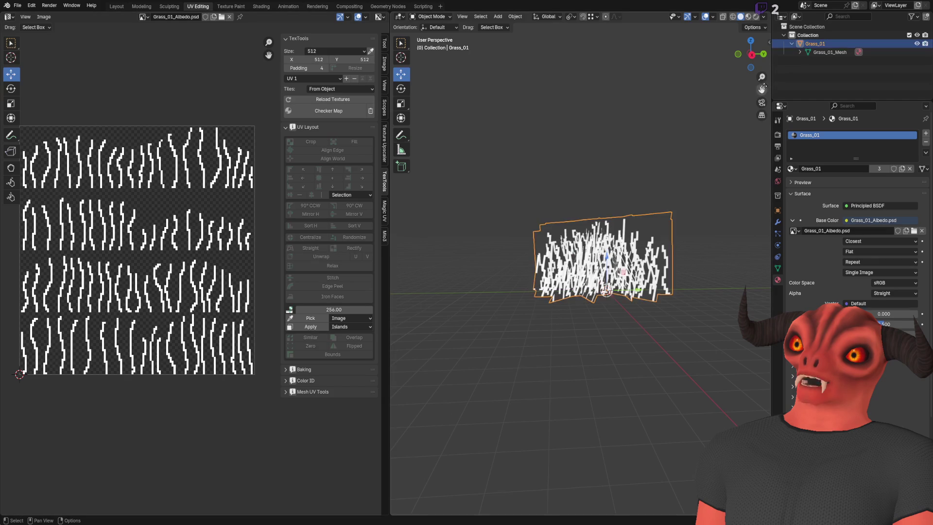
- Rotate the Grass_01 mesh in Blender, save Grass_01.blend, and return to the Godot scene
key(n)
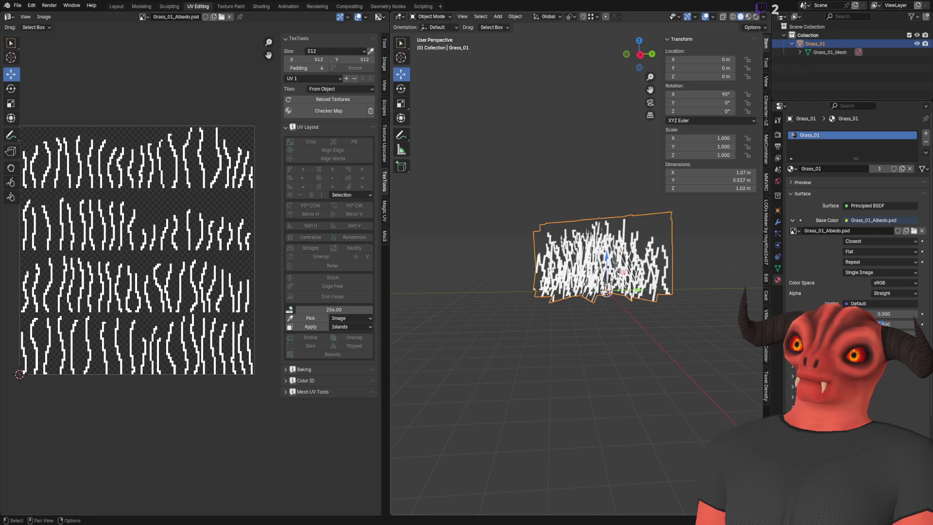
drag(634, 224, 481, 125)
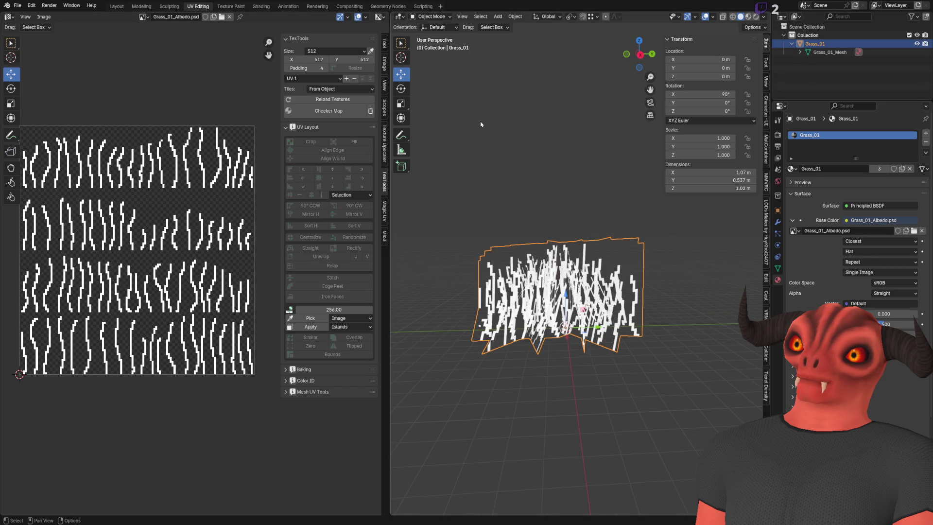
click(400, 91)
key(ctrl+s)
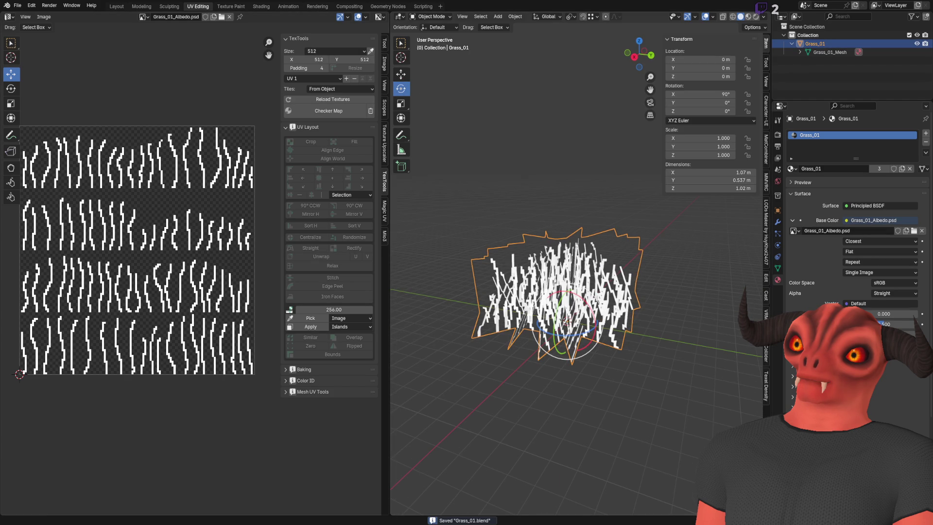
key(alt+Tab)
click(201, 222)
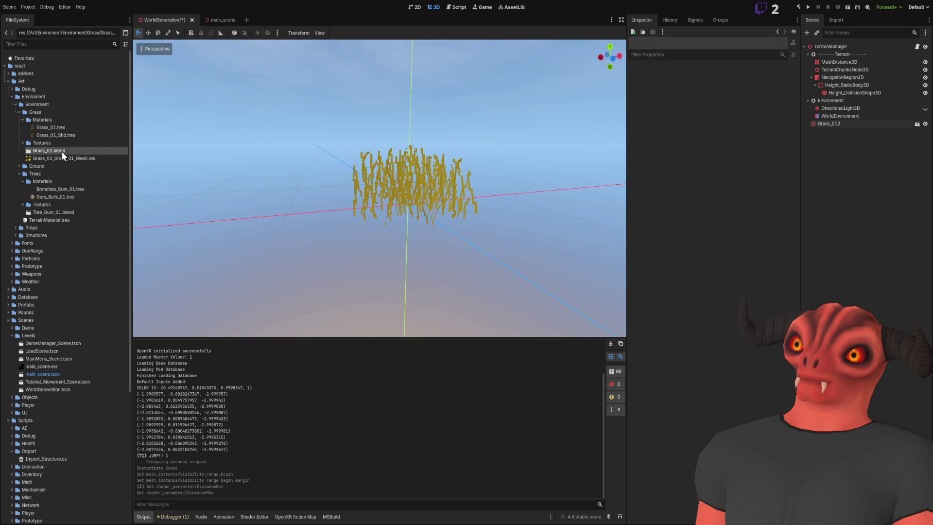
- Pan and zoom across the Grass.tres shader graph, from its input nodes to the distance-fade nodes
click(255, 517)
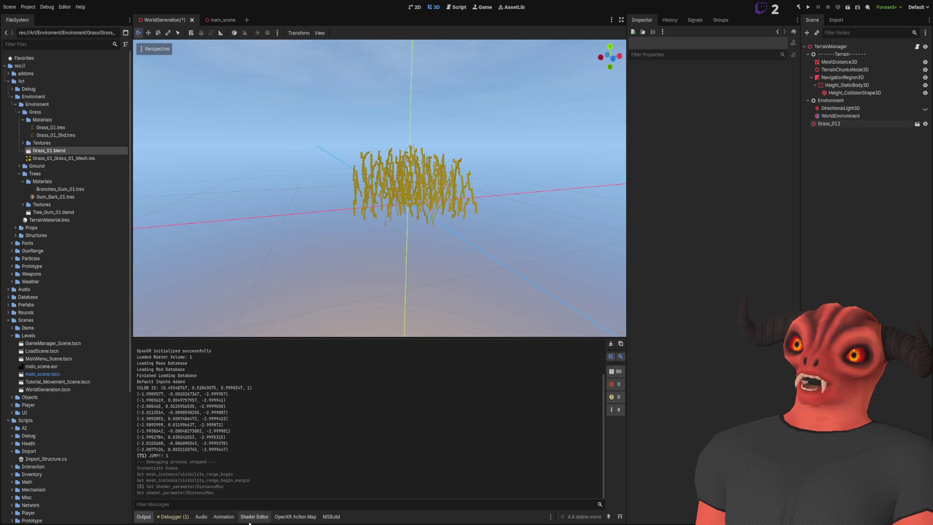
mouse_move(244, 465)
mouse_down()
mouse_move(344, 410)
mouse_move(474, 401)
mouse_up()
scroll(474, 406, up, 5)
scroll(506, 474, left, 2)
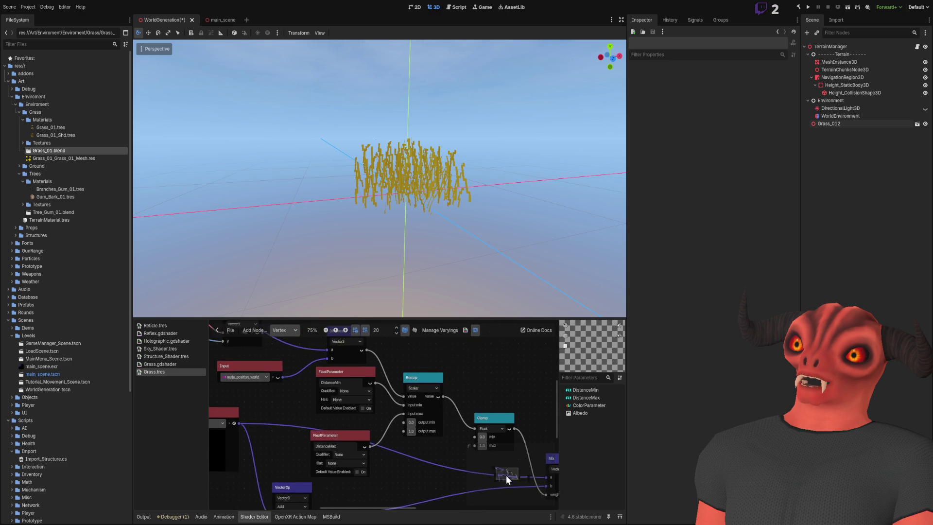
scroll(377, 454, left, 4)
scroll(406, 395, up, 2)
scroll(424, 440, up, 2)
scroll(429, 487, up, 1)
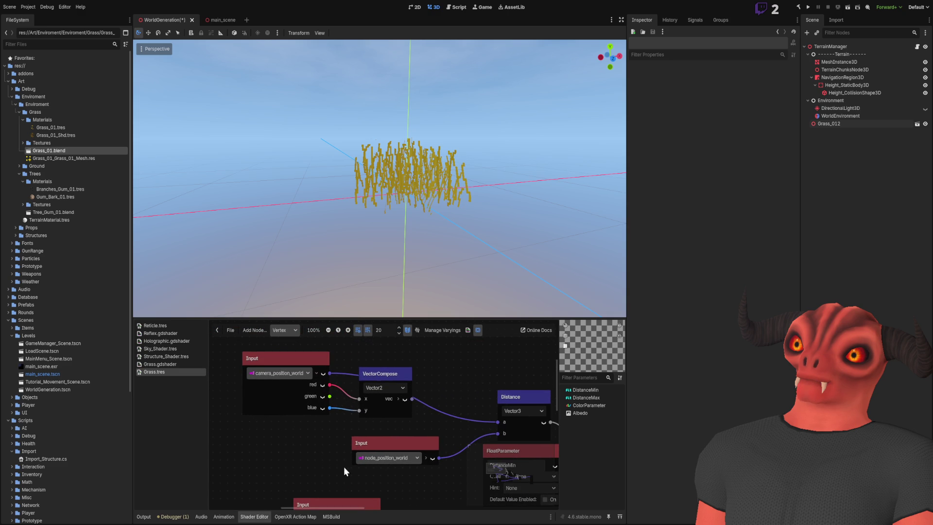
scroll(375, 385, up, 1)
scroll(433, 371, right, 3)
scroll(338, 348, down, 3)
scroll(311, 415, down, 5)
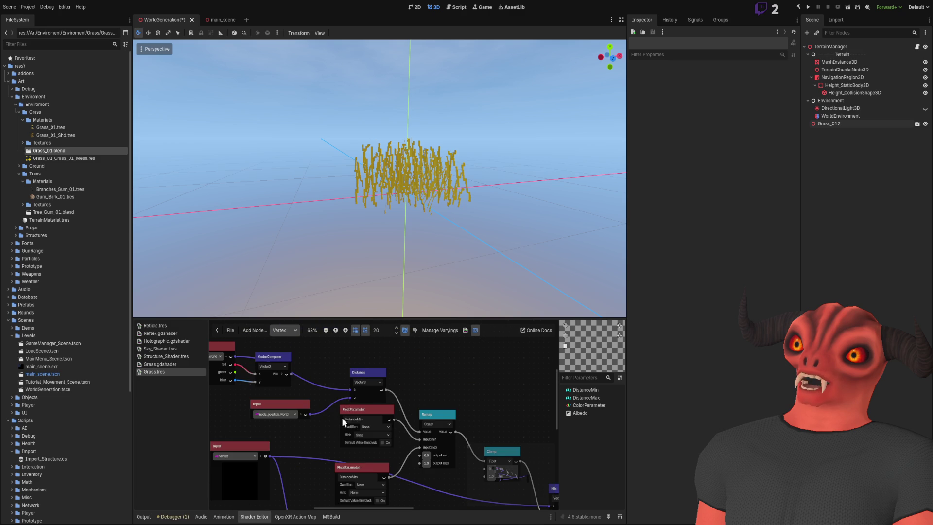
scroll(311, 429, up, 3)
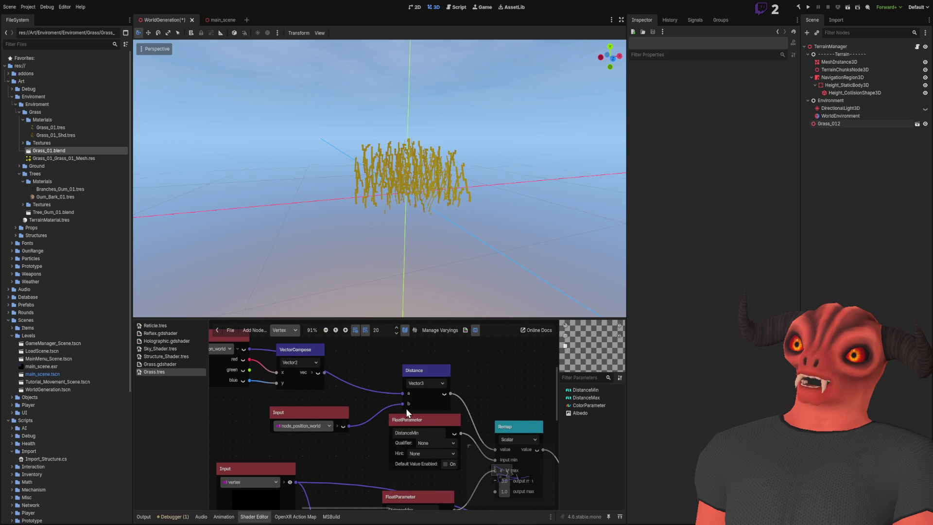
scroll(352, 401, up, 1)
scroll(322, 395, right, 2)
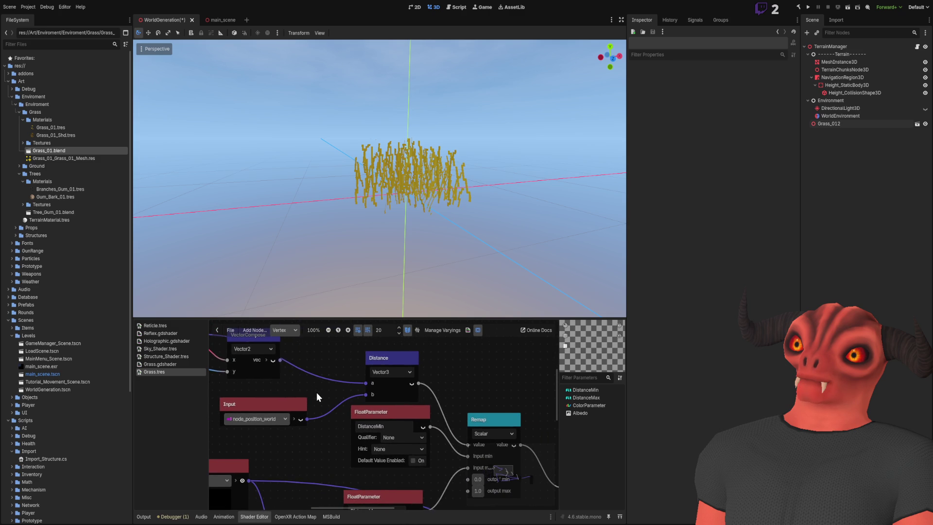
scroll(392, 450, down, 4)
scroll(359, 421, up, 3)
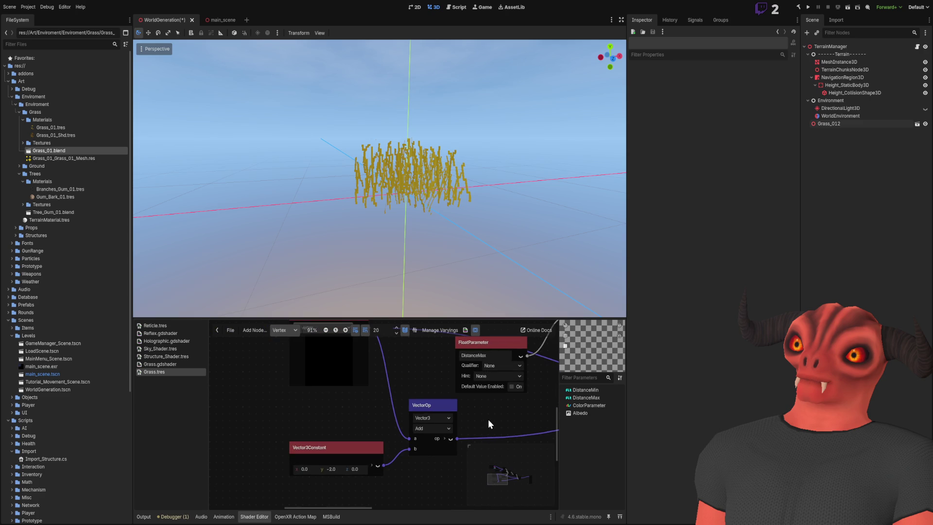
scroll(495, 415, down, 1)
scroll(483, 443, up, 2)
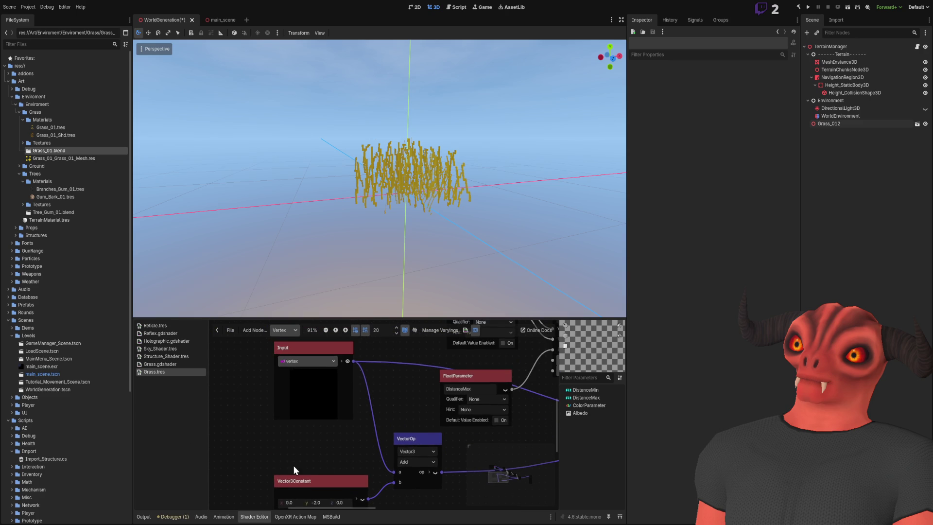
scroll(311, 391, down, 2)
scroll(290, 430, right, 6)
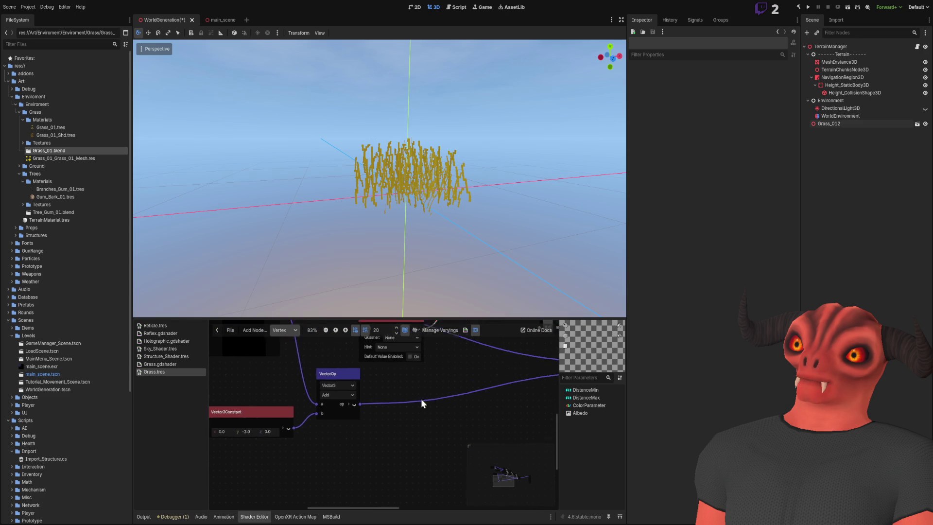
scroll(302, 447, up, 2)
scroll(329, 476, left, 3)
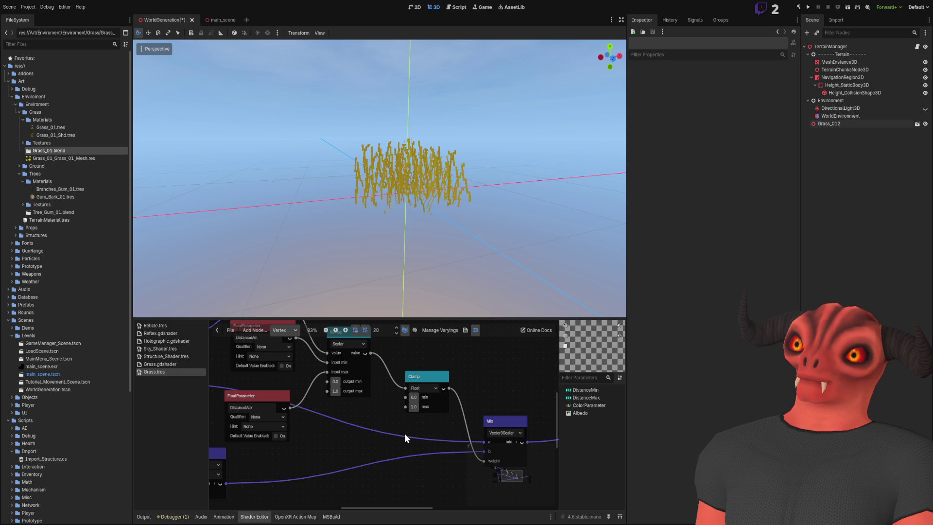
scroll(430, 431, right, 5)
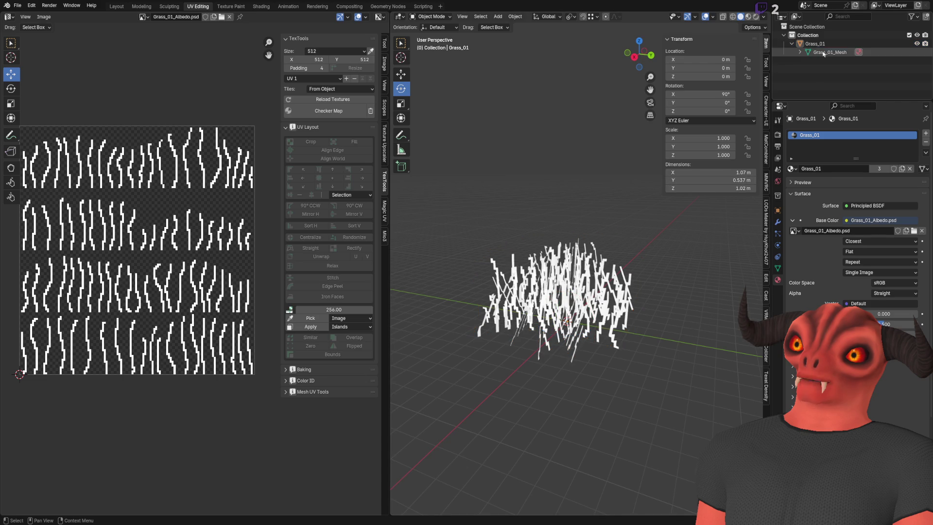
- With Affect Only Origins enabled, rotate Grass_01 90° about X to zero its rotation and save the .blend
click(753, 27)
click(758, 55)
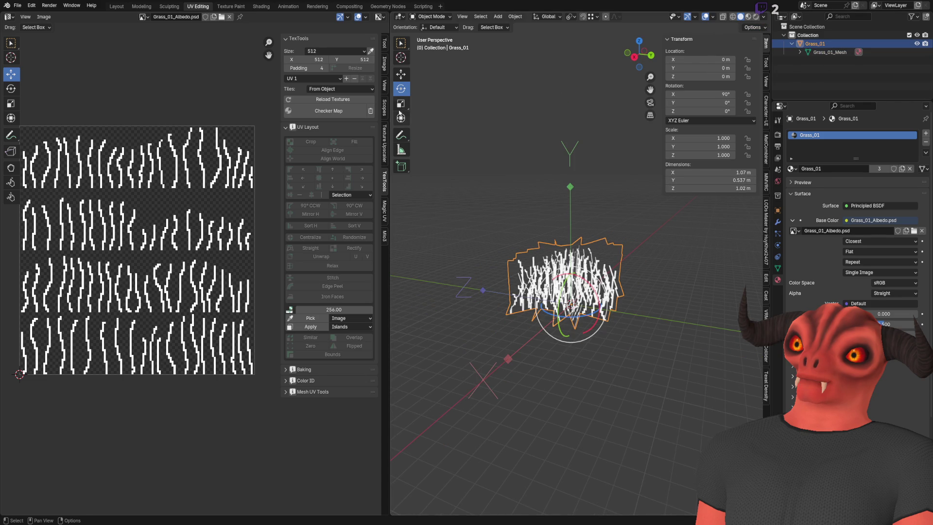
text(r)
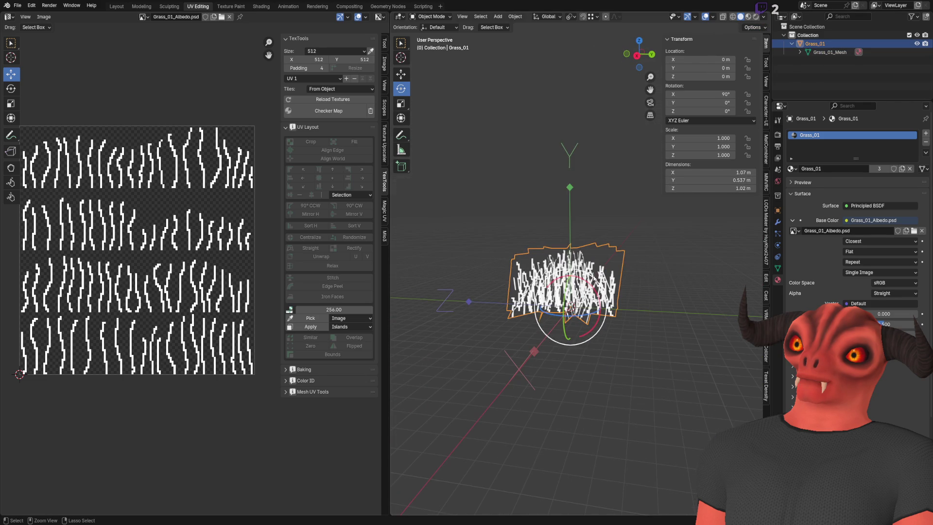
text(x-10)
key(BackSpace)
key(BackSpace)
text(90)
key(Return)
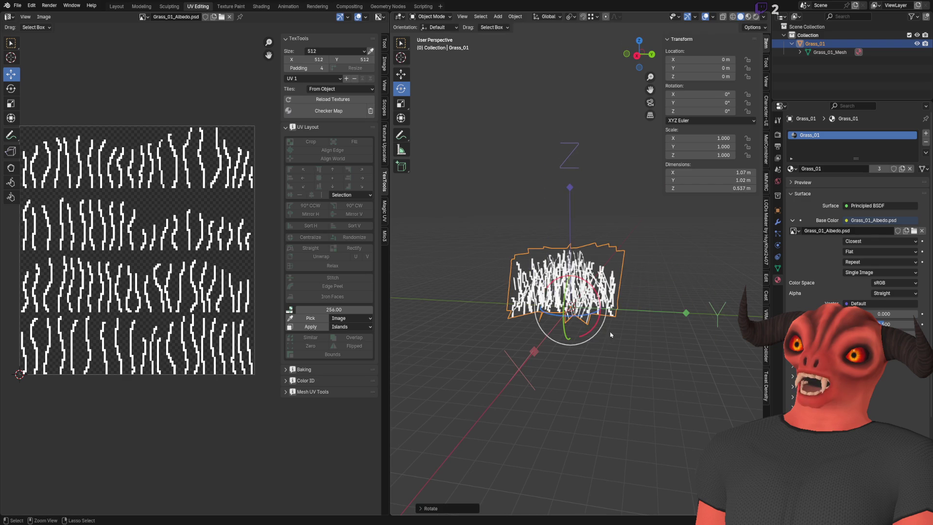
key(ctrl+s)
key(alt+Tab)
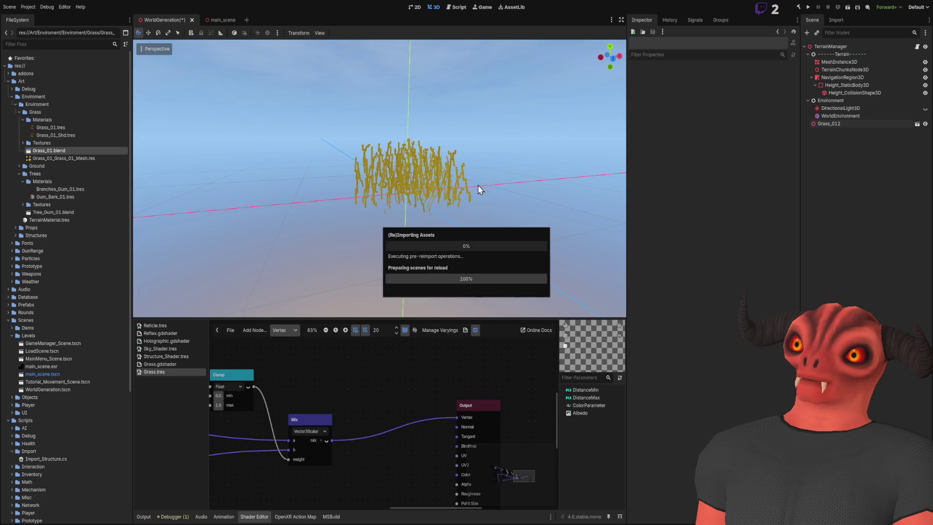
- Reimport Grass_01.blend and orbit and zoom the viewport to check the upright grass patch
mouse_move(476, 181)
mouse_down()
mouse_move(467, 161)
mouse_move(462, 170)
mouse_move(462, 146)
mouse_move(462, 175)
mouse_up()
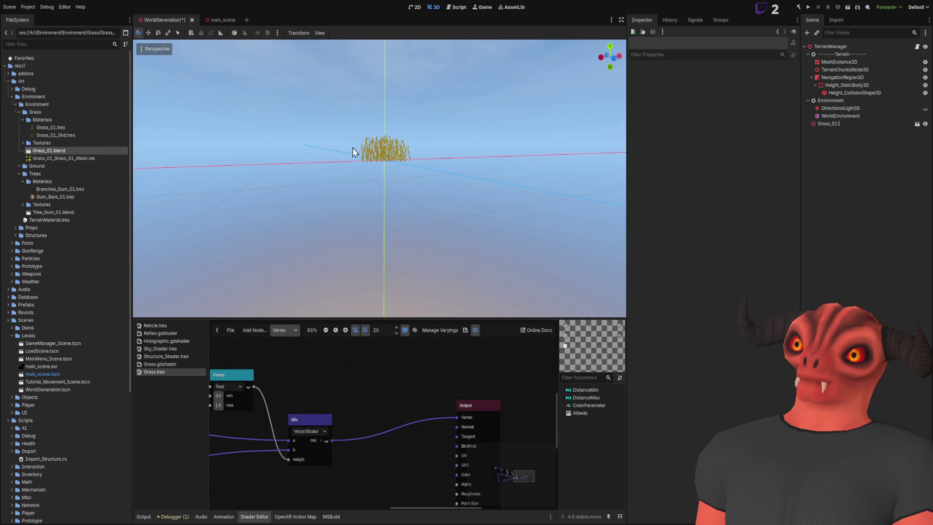
double_click(81, 149)
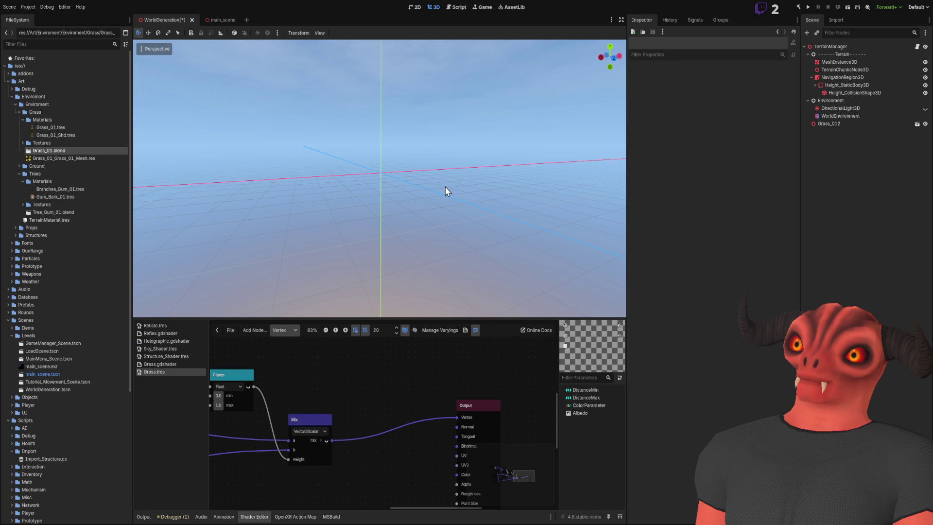
mouse_move(447, 190)
mouse_down()
mouse_move(438, 176)
mouse_move(138, 236)
mouse_up()
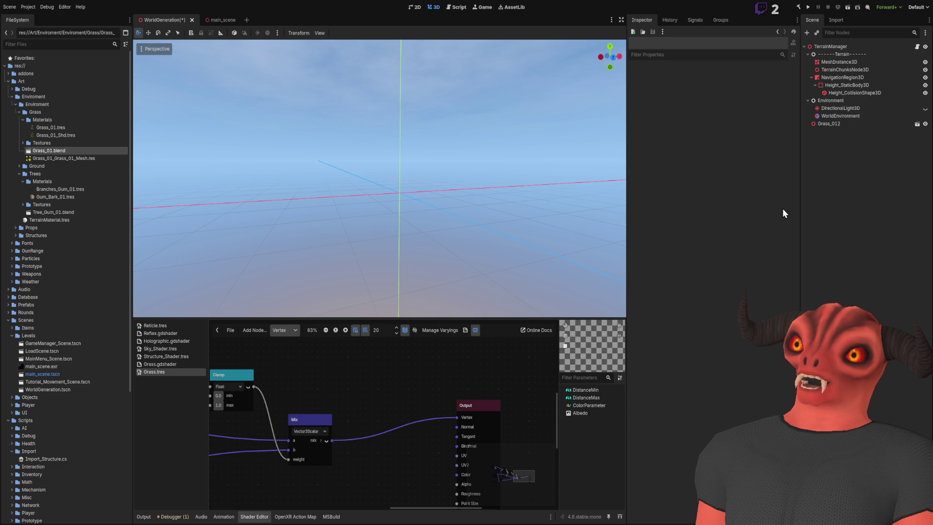
drag(412, 275, 382, 264)
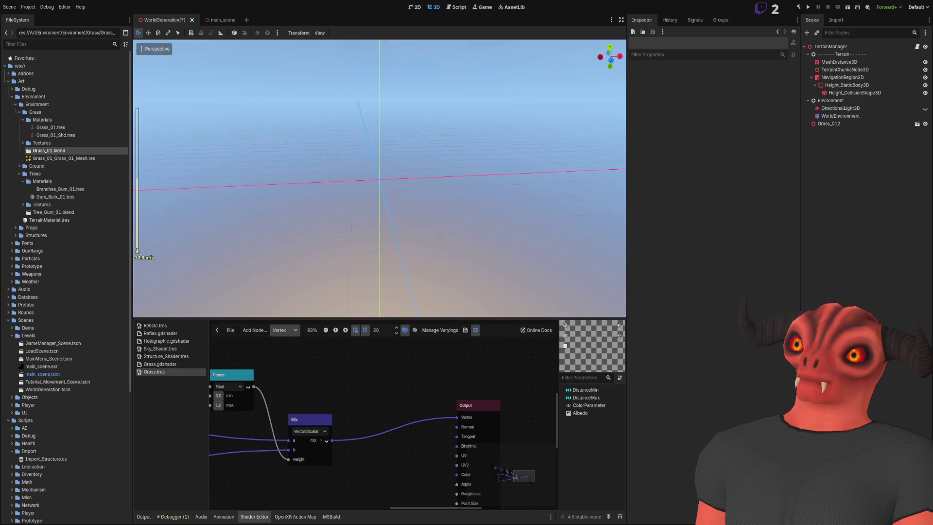
drag(379, 209, 379, 194)
scroll(379, 194, up, 5)
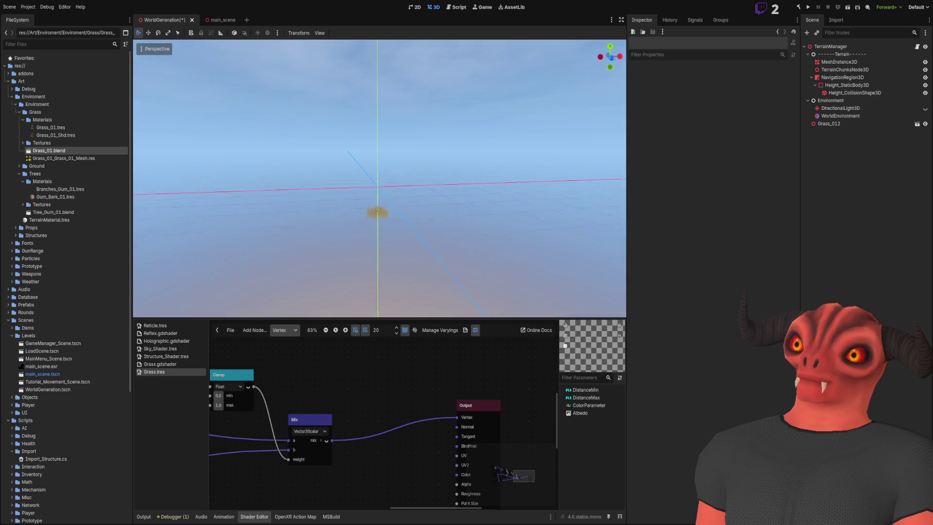
scroll(379, 194, down, 8)
mouse_move(379, 194)
mouse_down()
mouse_move(379, 175)
mouse_move(208, 210)
mouse_up()
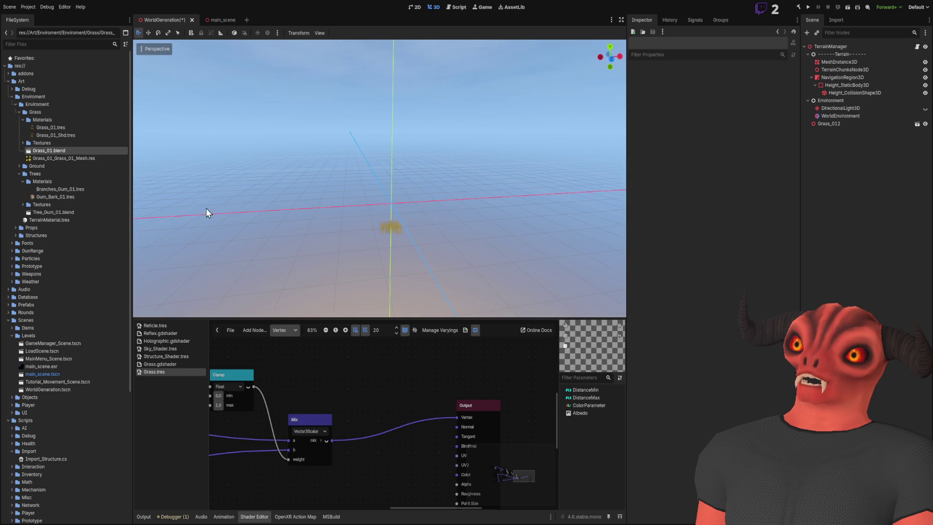
- Reimport Grass_01.blend once more and inspect the updated Grass_012 node in the scene
double_click(39, 151)
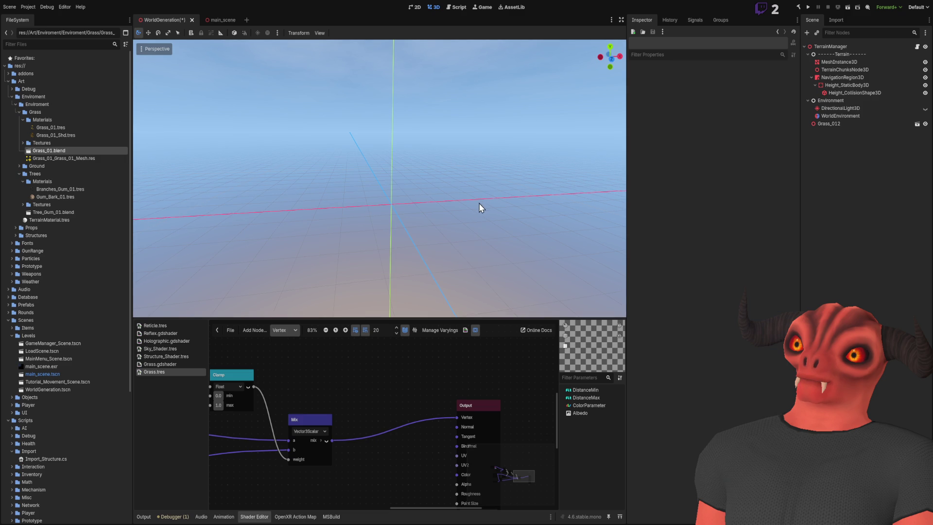
click(856, 121)
click(503, 188)
scroll(503, 188, down, 3)
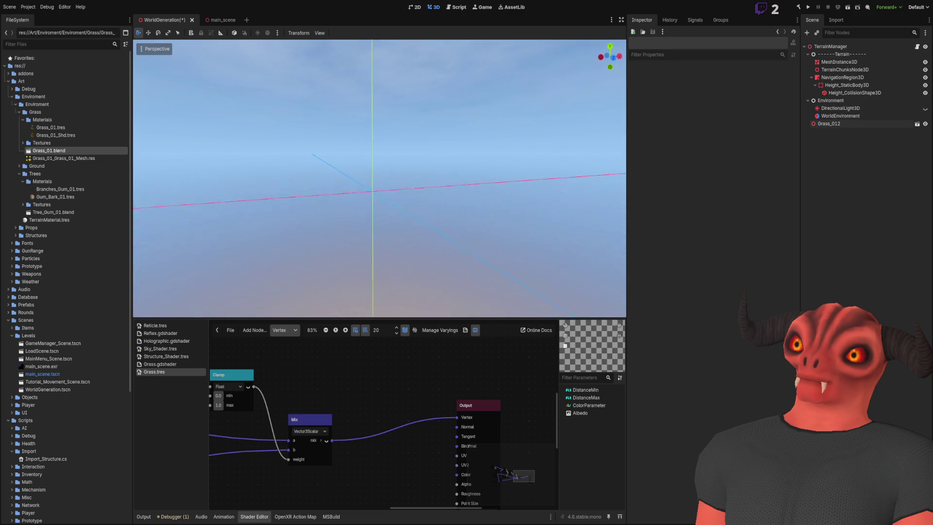